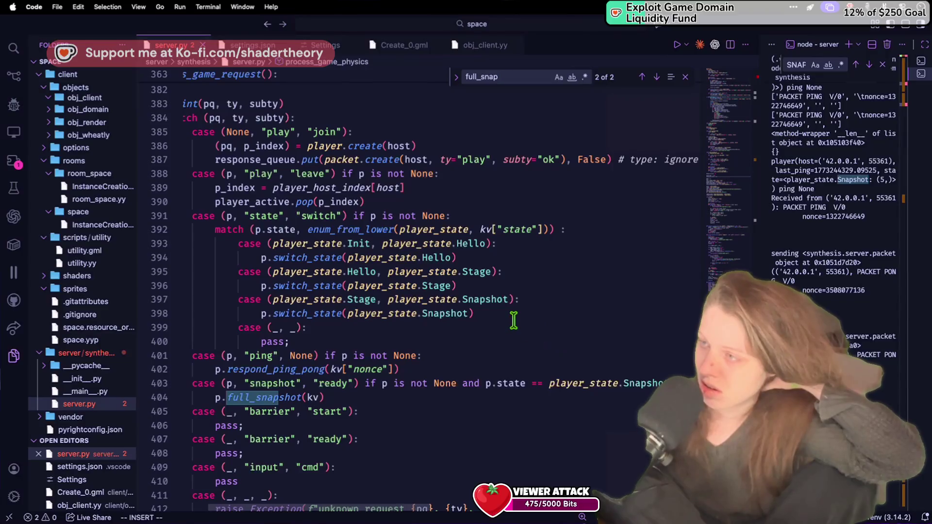
# Add p.invalidate(); on a new line under the Snapshot switch_state call.
pyautogui.press('Return')
pyautogui.write('l;]')
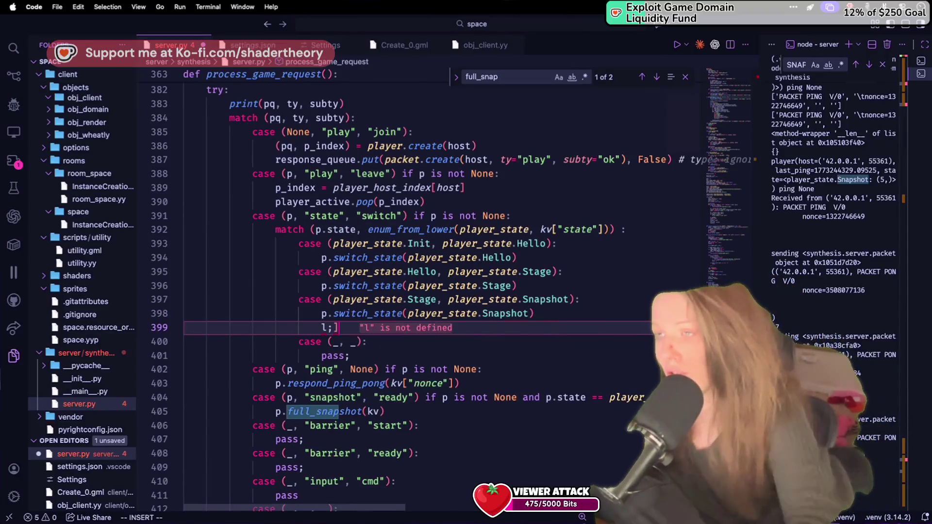
pyautogui.press('BackSpace')
pyautogui.press('BackSpace')
pyautogui.press('BackSpace')
pyautogui.write('p.')
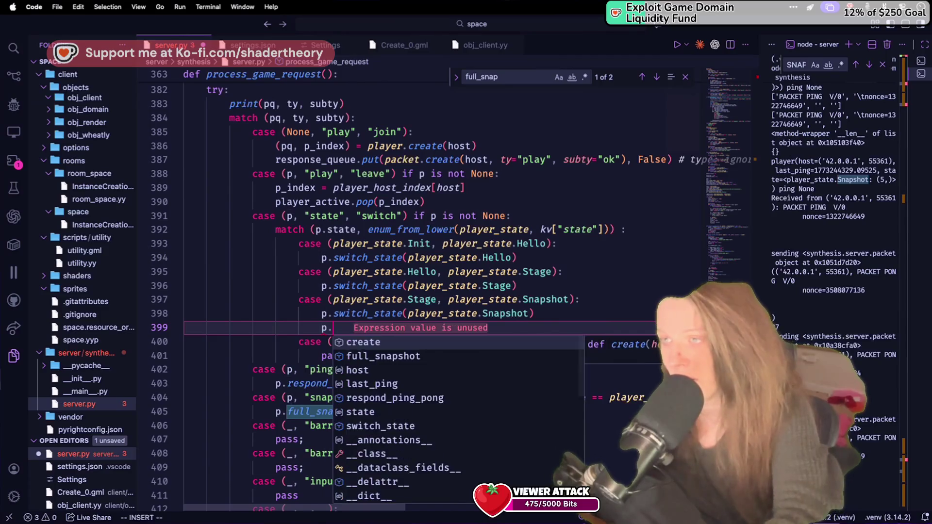
pyautogui.write('invalidate();')
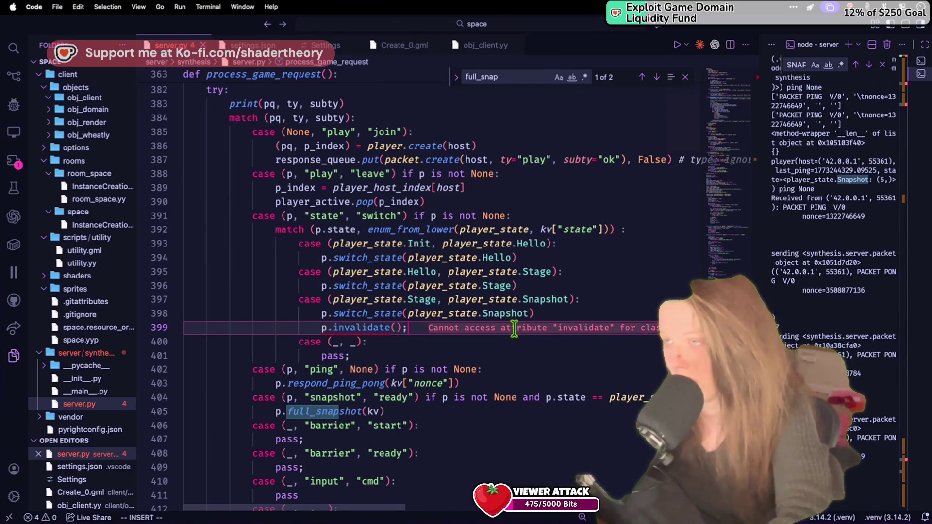
pyautogui.hscroll(3, 531, 406)
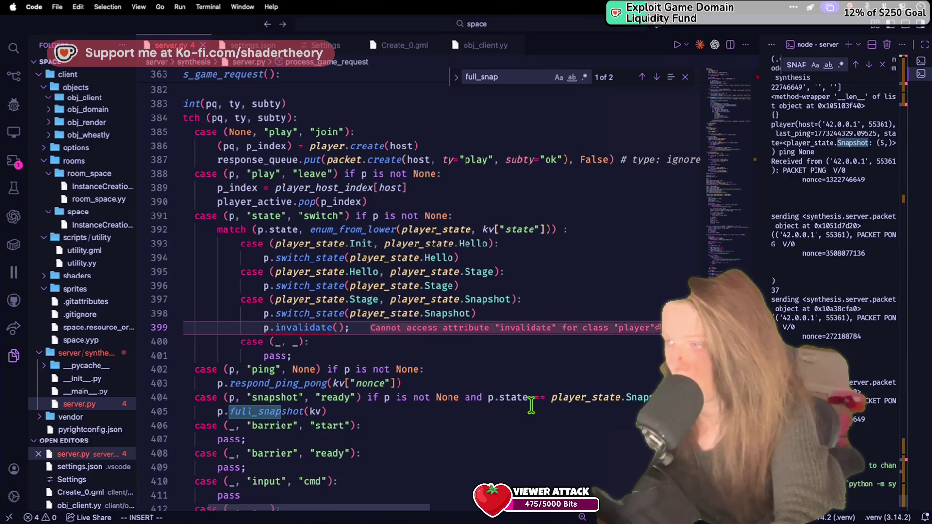
pyautogui.press('Escape')
# Append an 'and p.is…' check to the snapshot-ready condition on line 404 and save server.py.
pyautogui.click(330, 411)
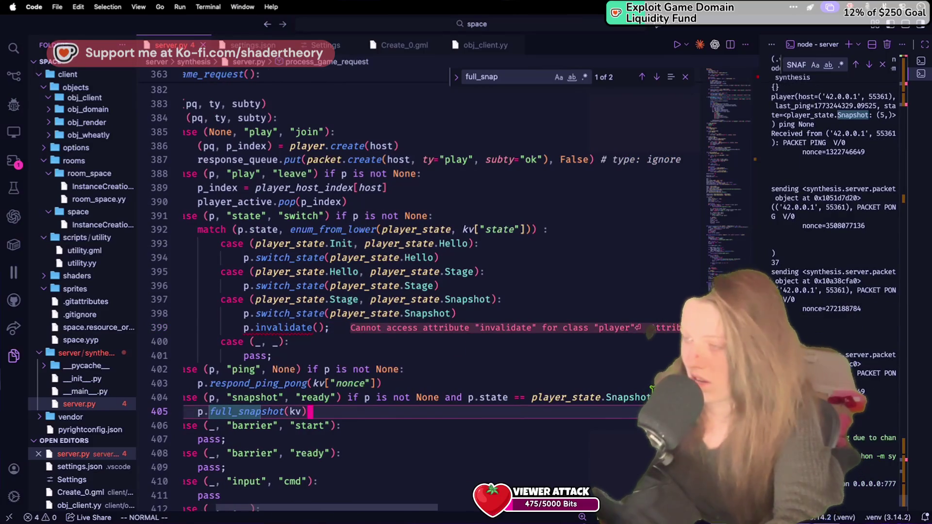
pyautogui.press('k')
pyautogui.hotkey('shift', '4')
pyautogui.write('apshot')
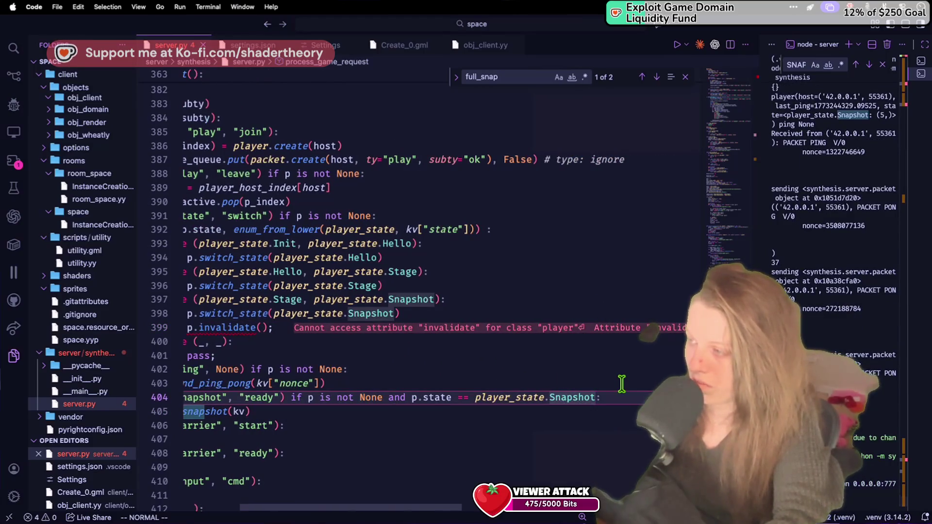
pyautogui.write(' and p.is')
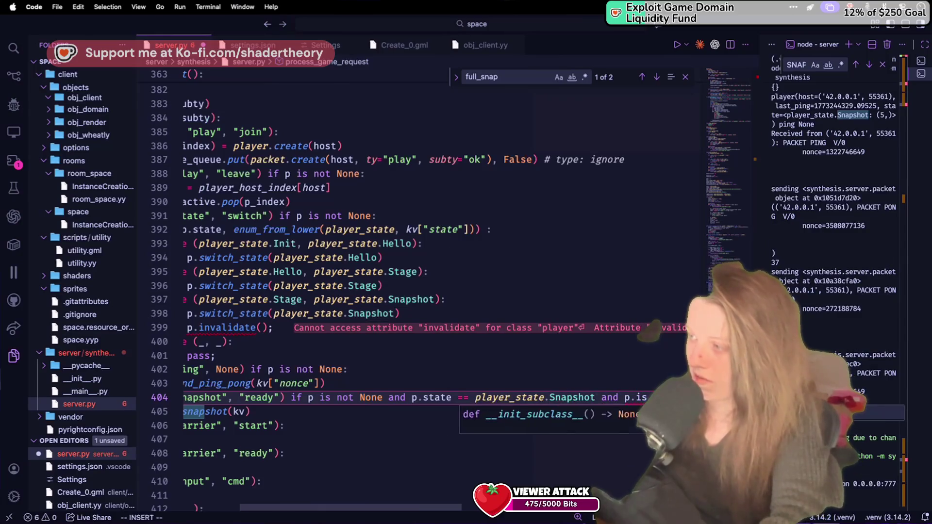
pyautogui.press('super+s')
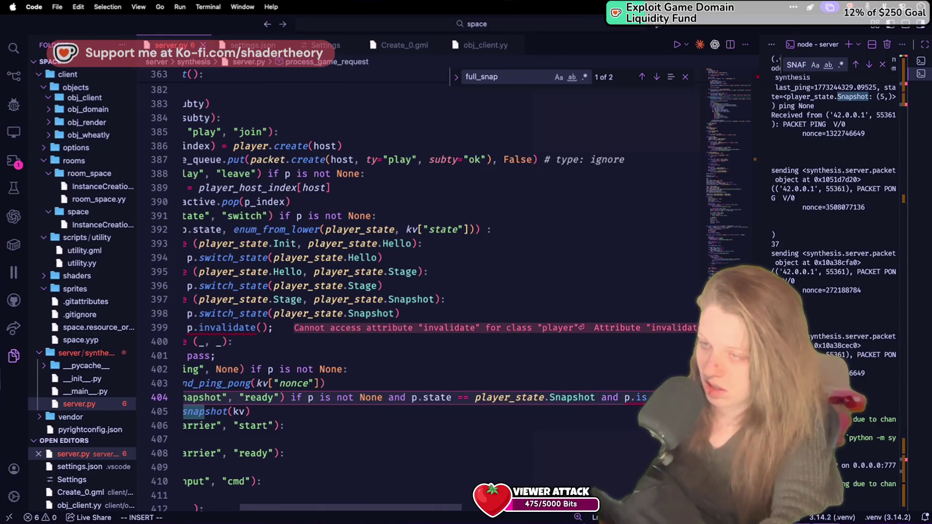
# Add p.validate() on a new line right after p.full_snapshot(kv).
pyautogui.click(455, 414)
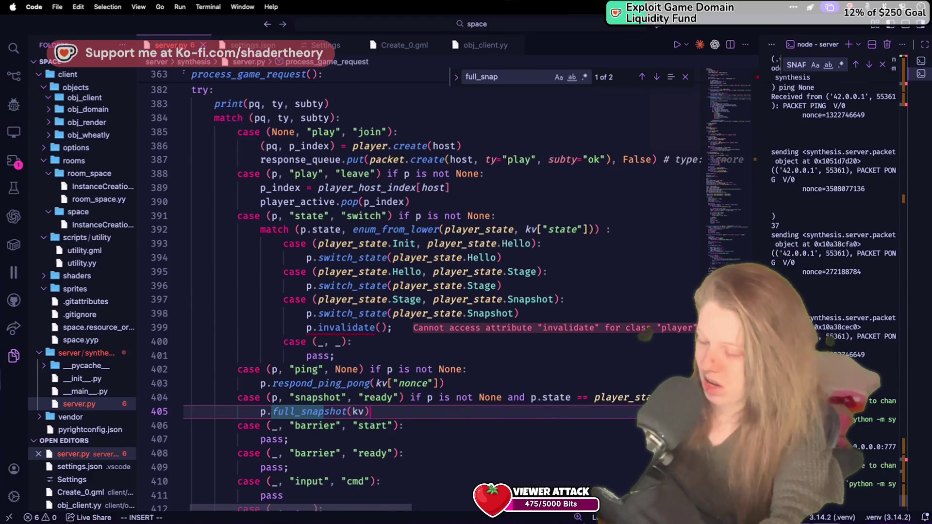
pyautogui.press('Return')
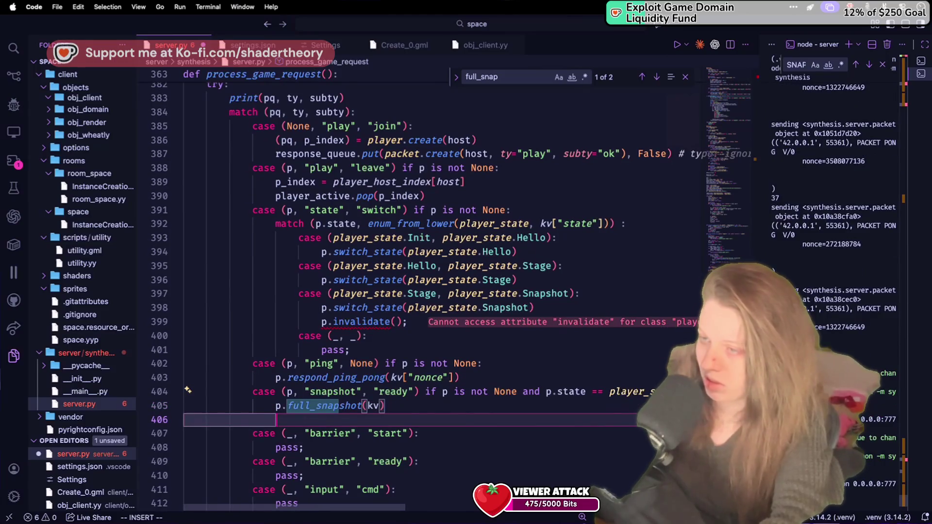
pyautogui.write('p.validate()')
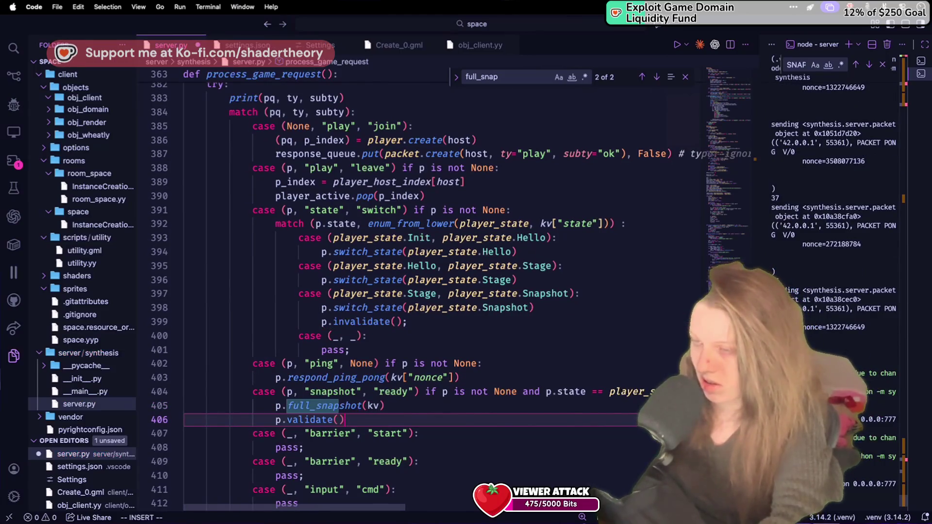
pyautogui.press('Up')
pyautogui.press('Up')
pyautogui.press('Up')
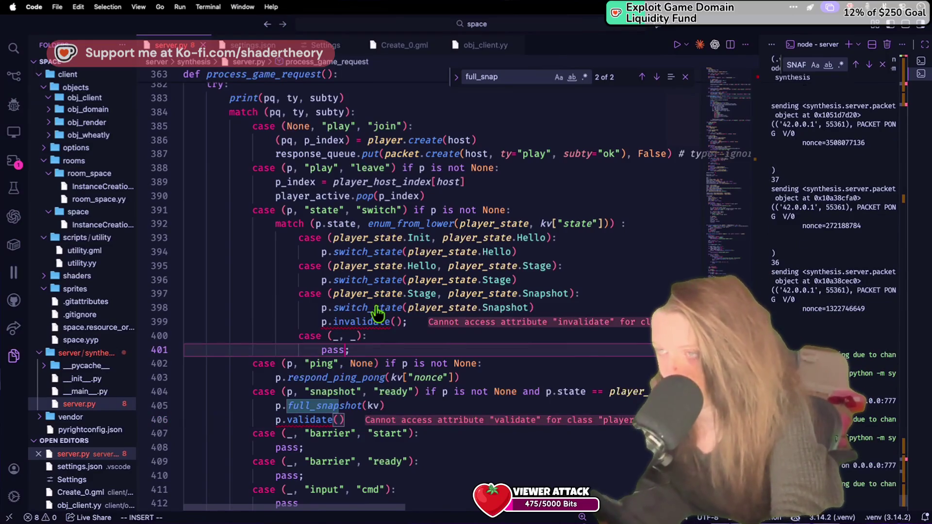
pyautogui.click(375, 308)
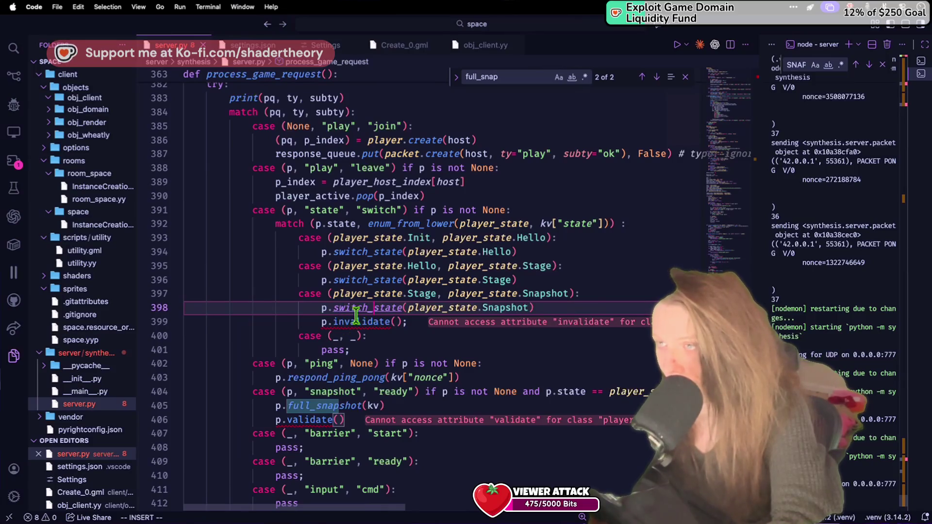
pyautogui.press('Escape')
pyautogui.hotkey('ctrl', 'o')
pyautogui.hotkey('ctrl', 'o')
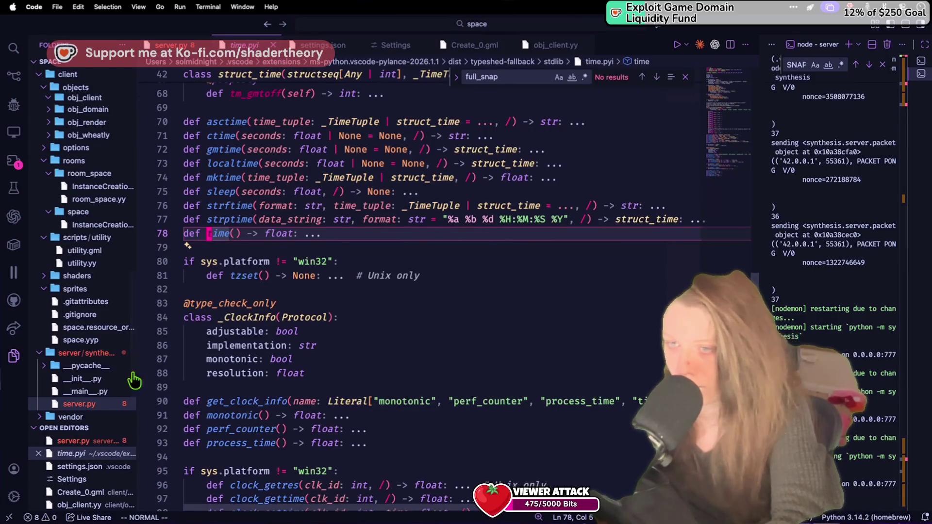
# Insert a def validate(self): line in the player class just above switch_state.
pyautogui.click(105, 405)
pyautogui.press('i')
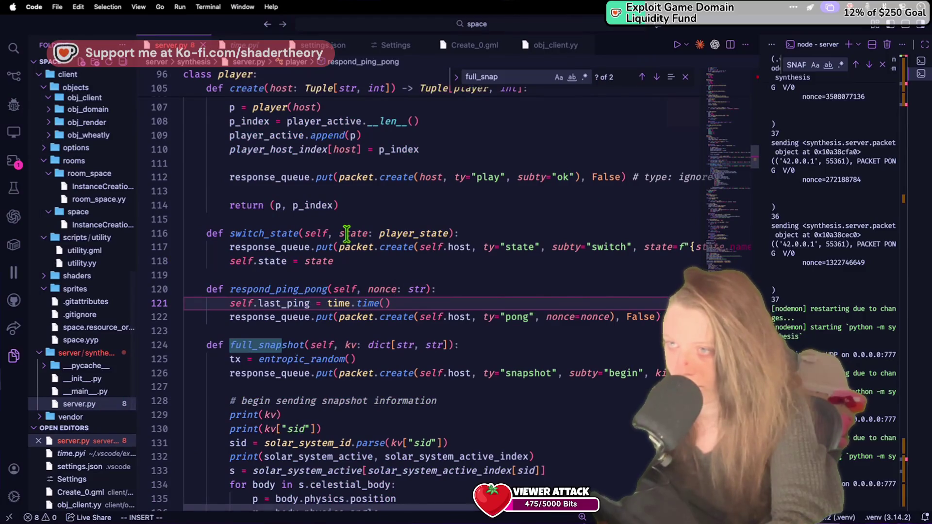
pyautogui.click(300, 227)
pyautogui.press('Return')
pyautogui.press('Return')
pyautogui.press('Up')
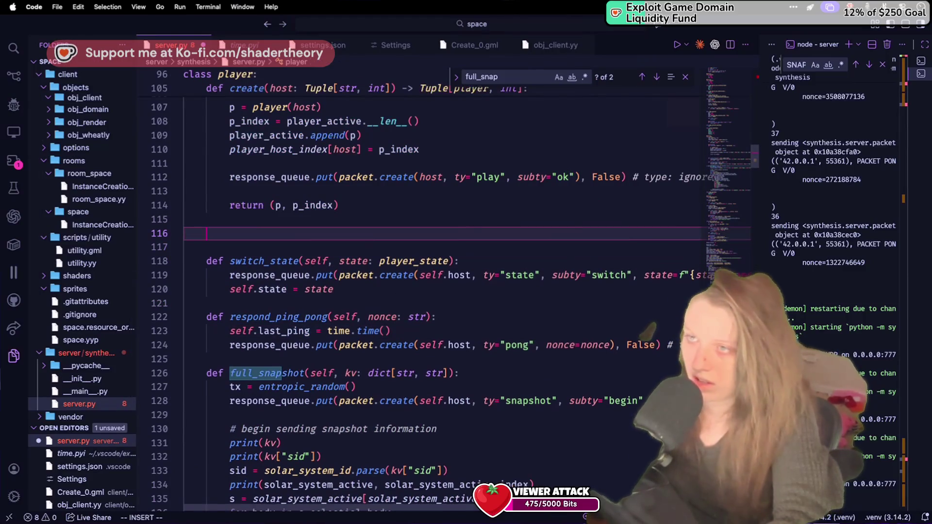
pyautogui.write('def validate()self')
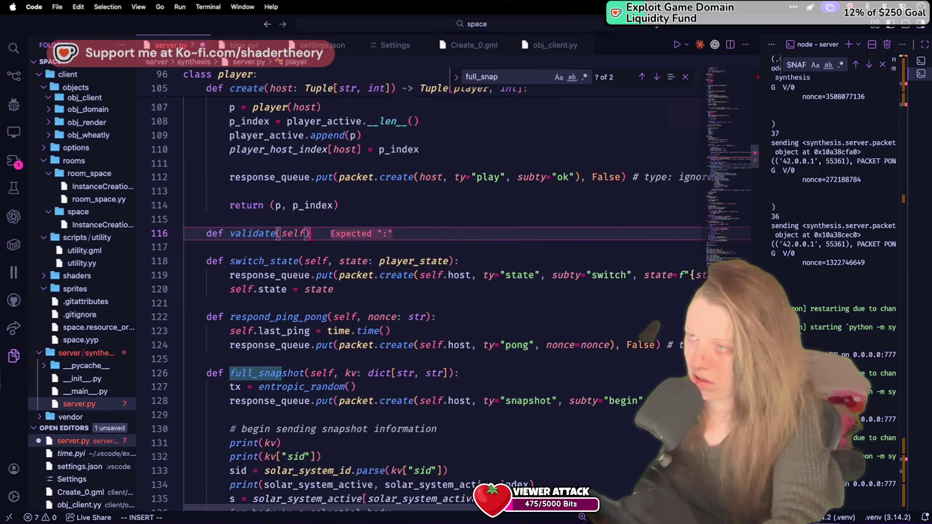
pyautogui.write(':')
pyautogui.scroll(8, 272, 225)
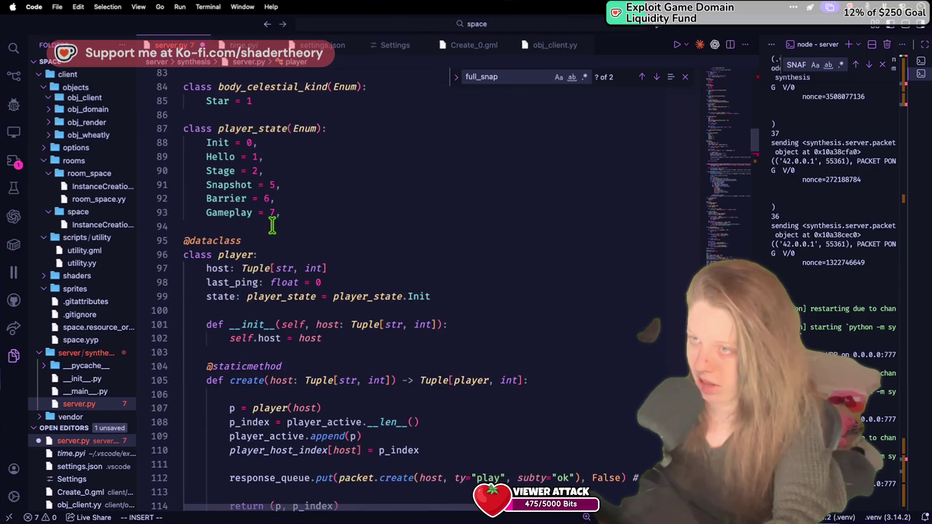
# Add a valid: bool = True field to the player dataclass and save server.py.
pyautogui.click(320, 312)
pyautogui.write('valid: bool')
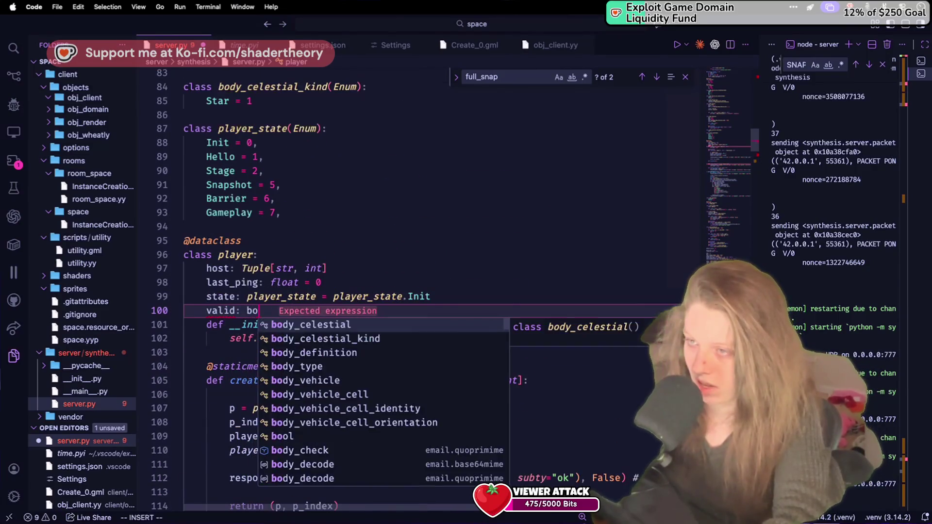
pyautogui.press('Return')
pyautogui.press('Return')
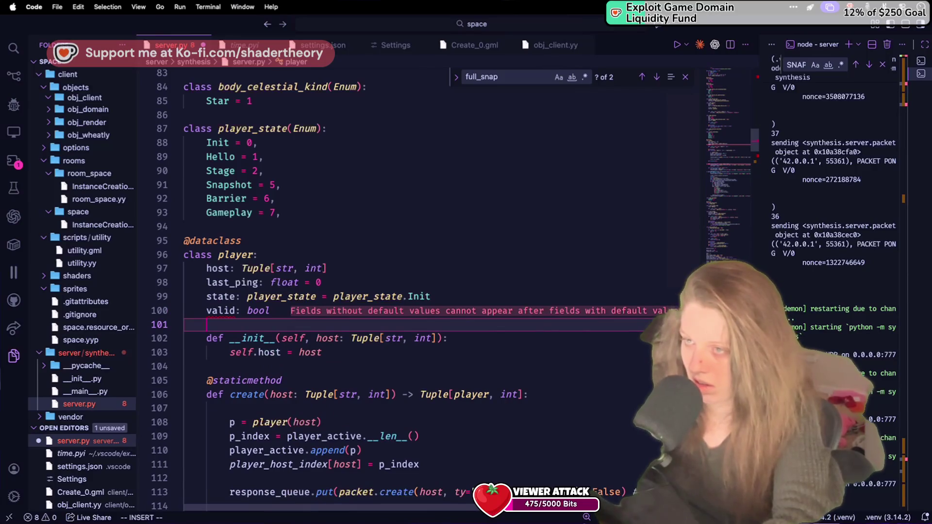
pyautogui.scroll(-3, 330, 378)
pyautogui.click(333, 369)
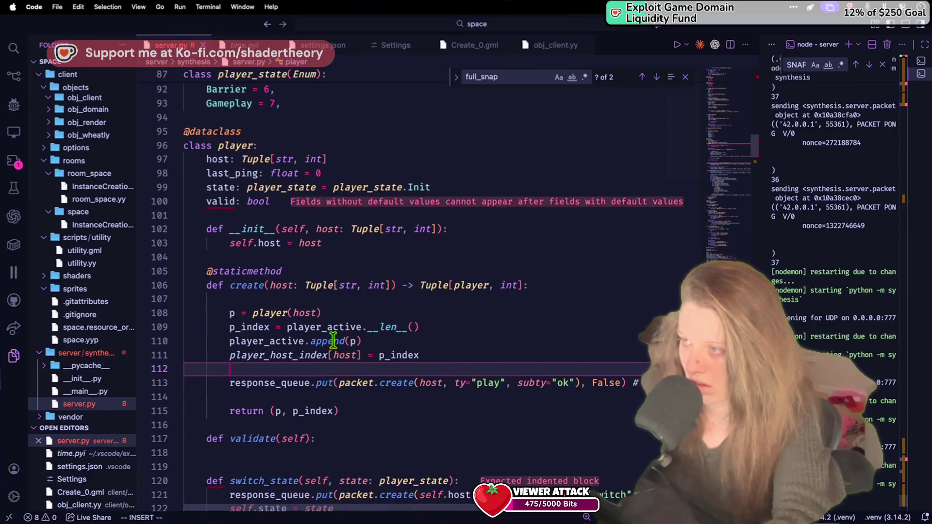
pyautogui.click(350, 202)
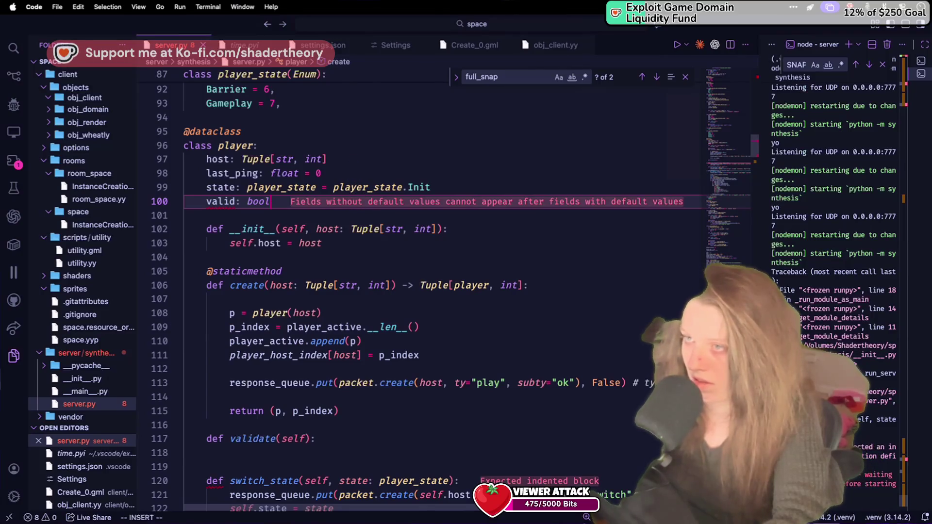
pyautogui.write(' = ')
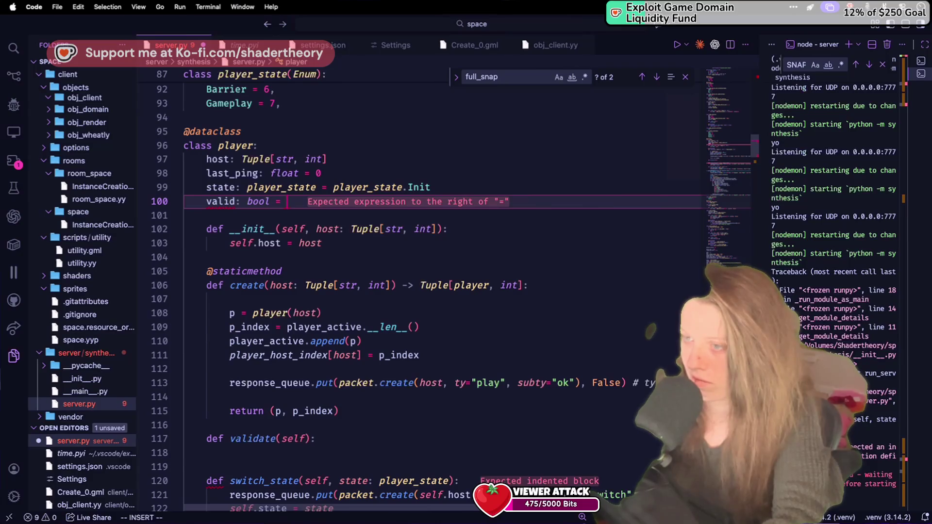
pyautogui.write('True')
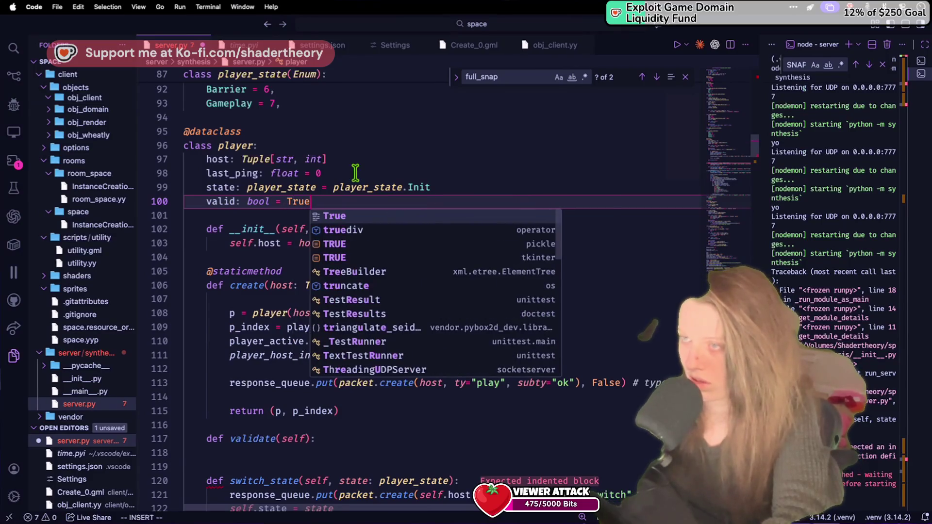
pyautogui.click(256, 327)
pyautogui.hotkey('ctrl', 's')
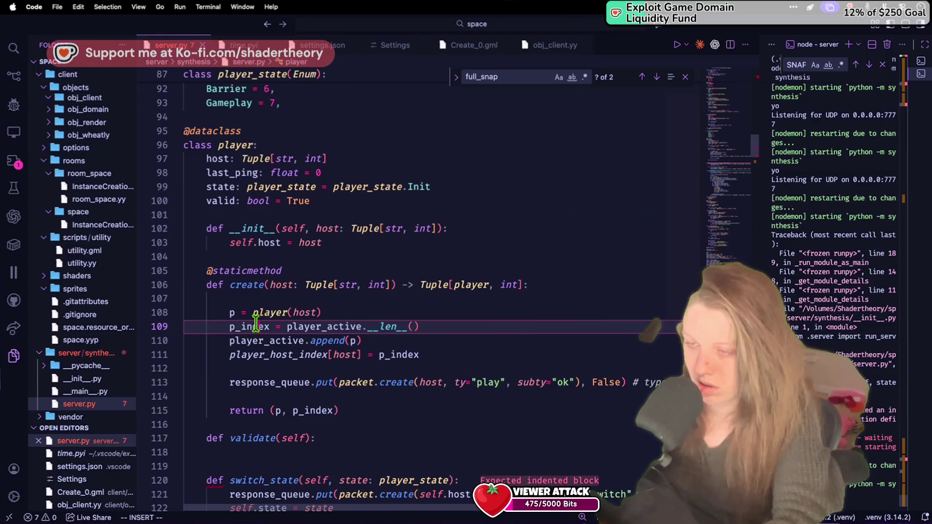
pyautogui.scroll(-2, 272, 451)
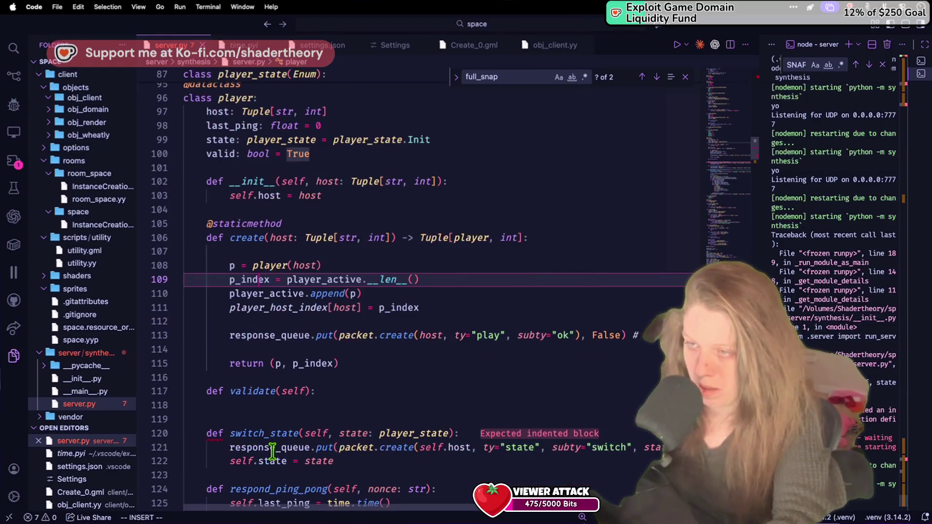
pyautogui.click(239, 403)
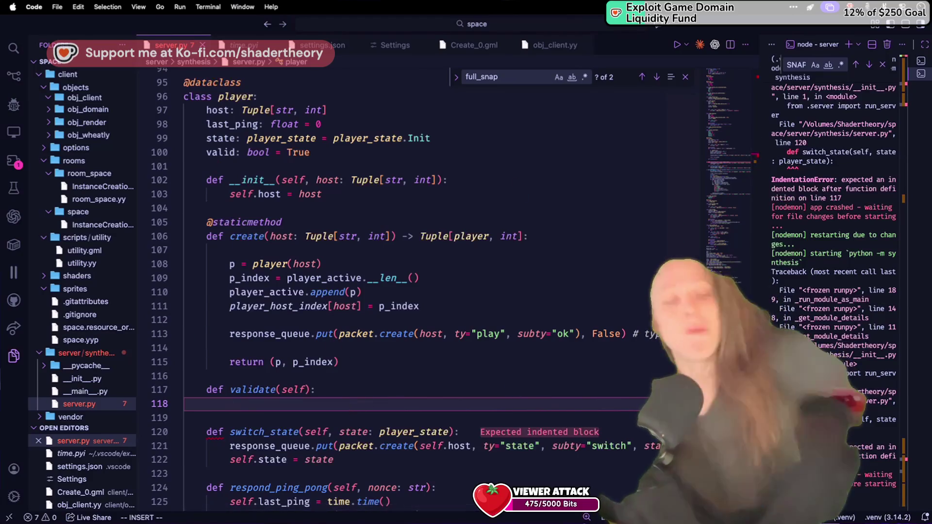
# Fill validate(self)'s empty body with valid = True.
pyautogui.write('valid =')
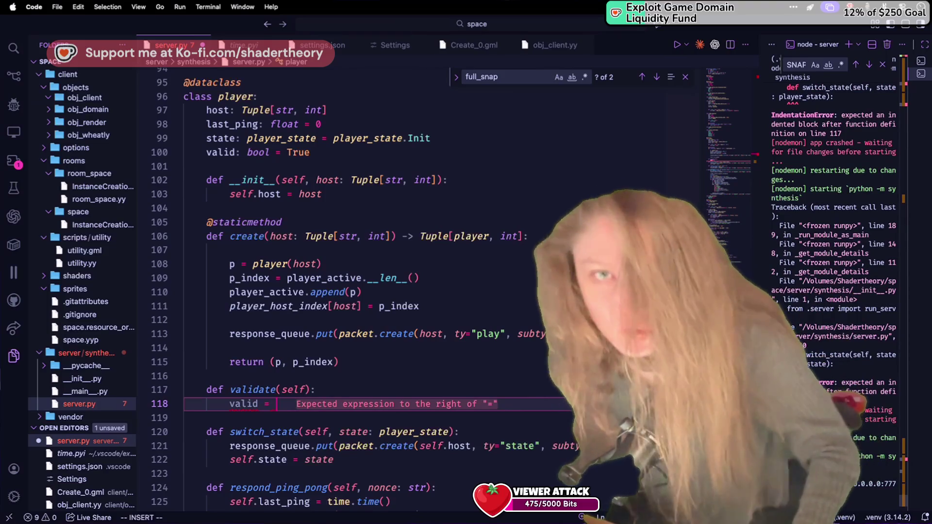
pyautogui.write(' T')
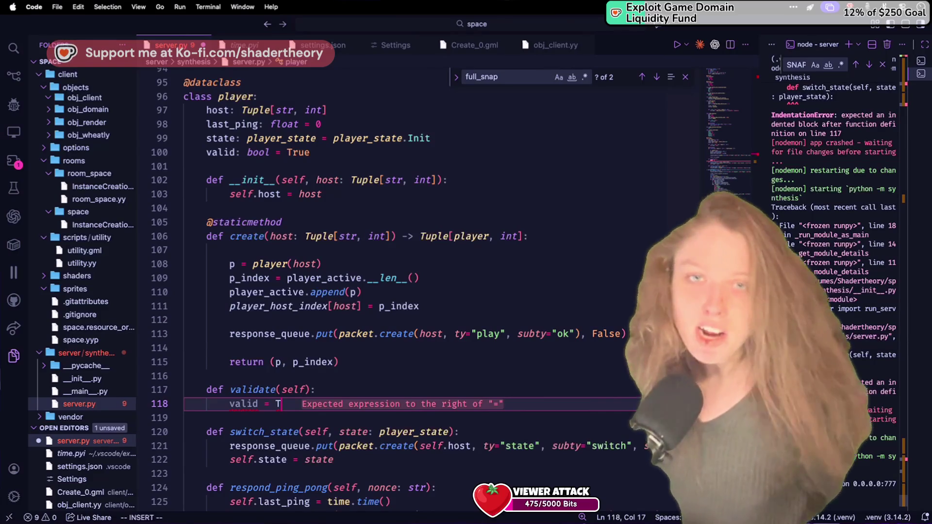
pyautogui.write('rue')
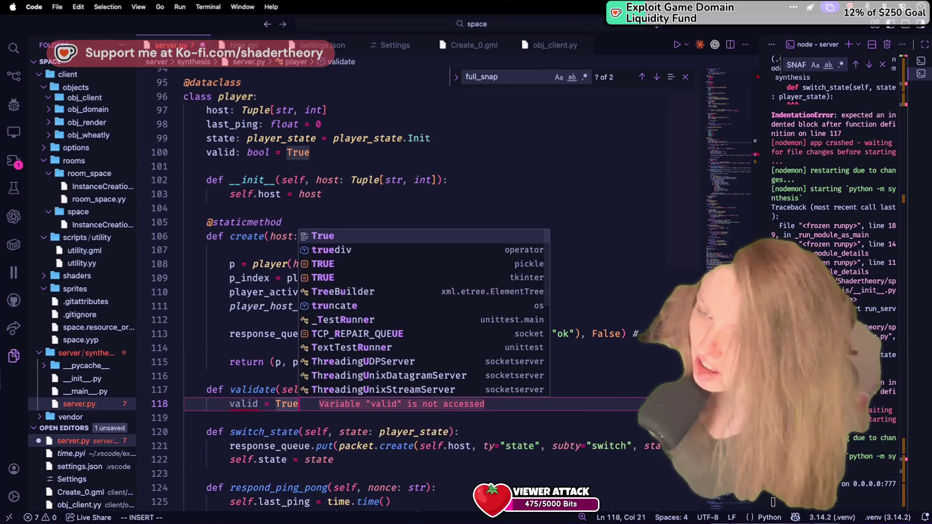
pyautogui.press('Return')
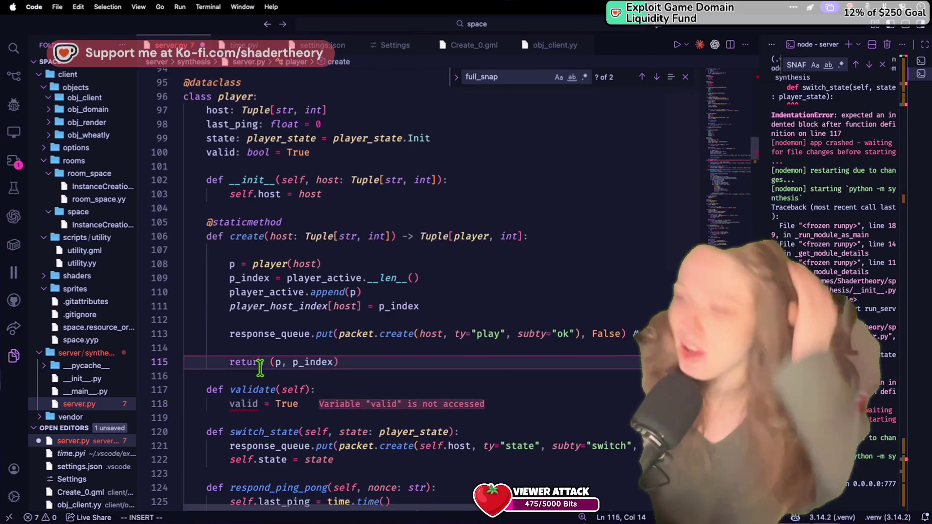
# Add a def invalidate(self): method below validate whose body is valid = False.
pyautogui.press('Return')
pyautogui.press('Return')
pyautogui.press('BackSpace')
pyautogui.write('d')
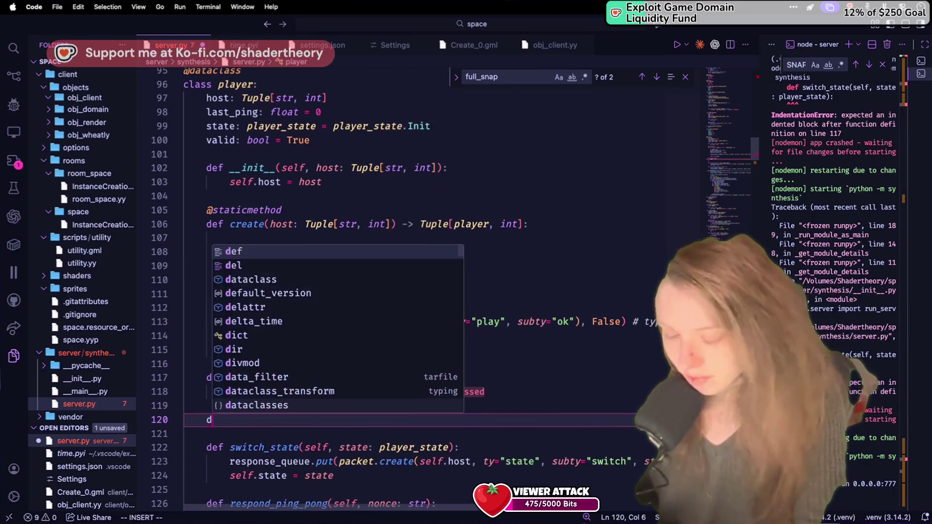
pyautogui.write('ef invalidate(self)')
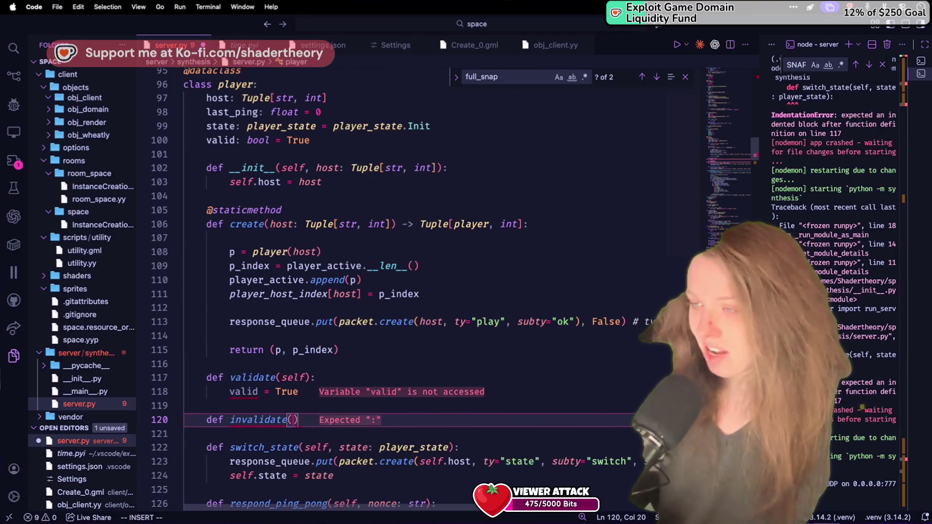
pyautogui.write(':')
pyautogui.press('Return')
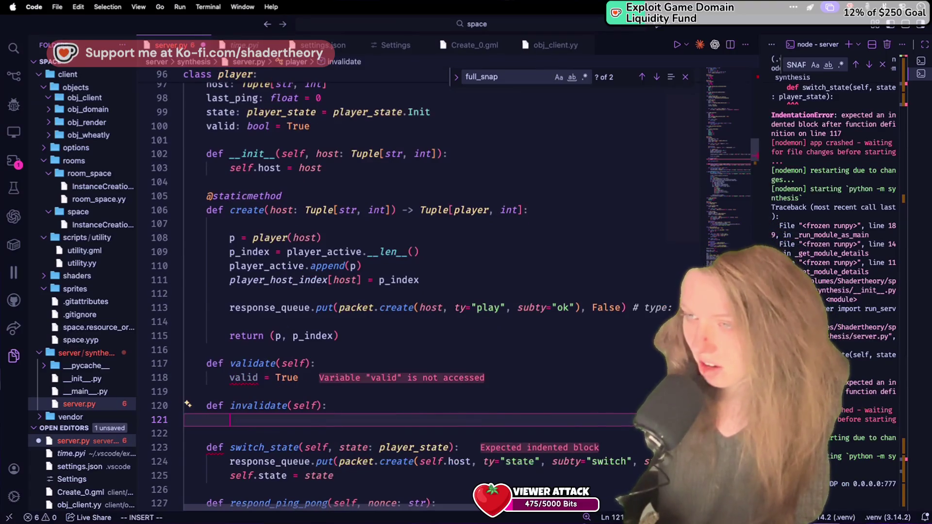
pyautogui.write('valid = False')
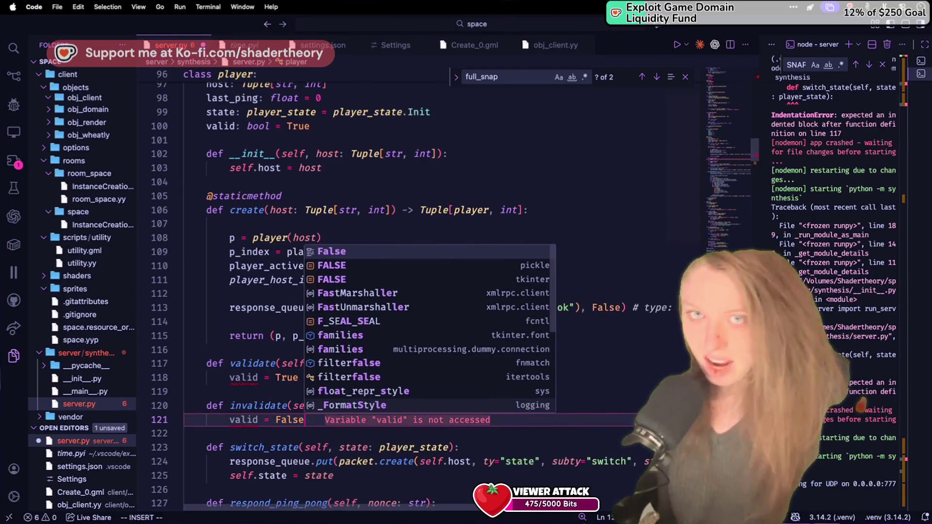
pyautogui.press('Escape')
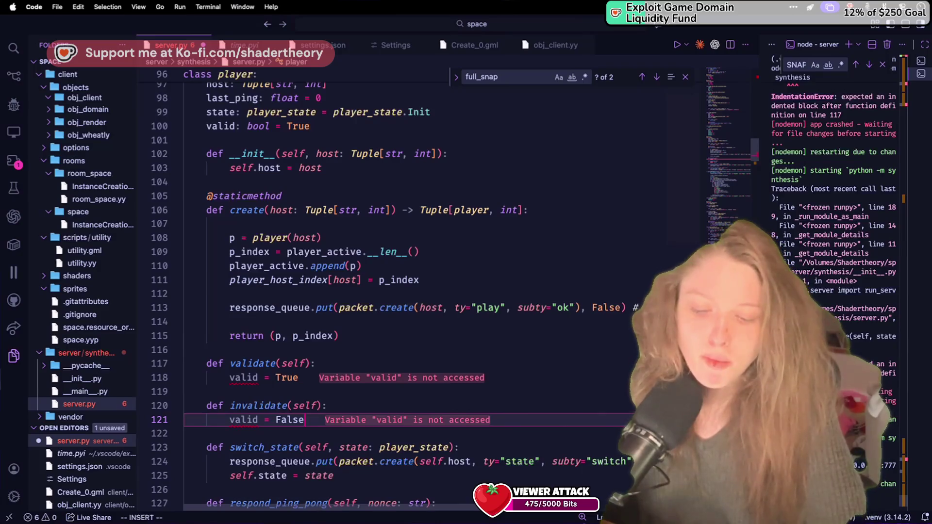
pyautogui.press('Return')
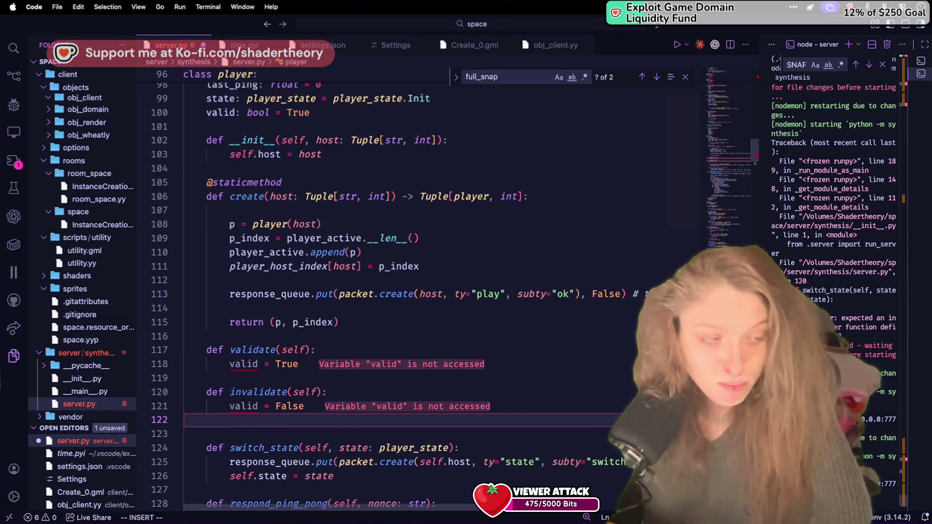
pyautogui.press('Return')
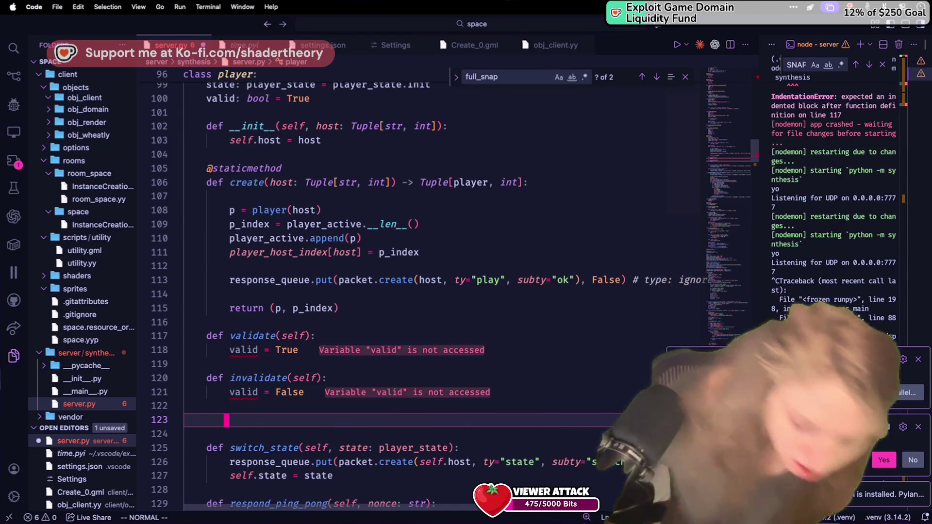
# Switch Vim modes briefly, then quit Visual Studio Code with Cmd+Q.
pyautogui.press('i')
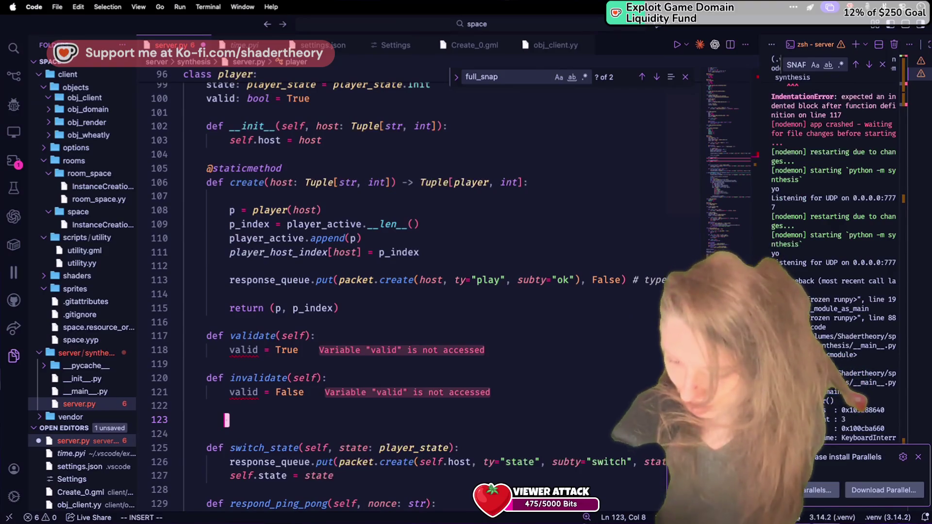
pyautogui.press('Escape')
pyautogui.press('v')
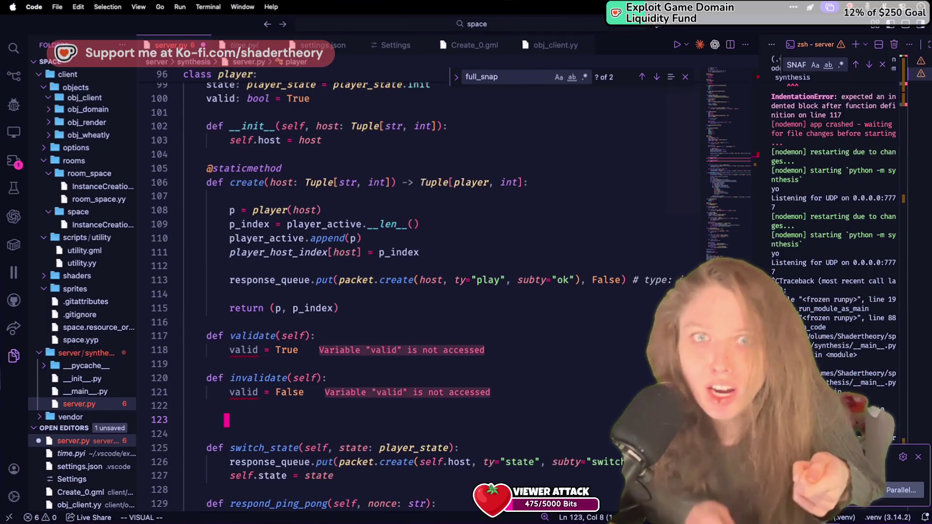
pyautogui.press('super+q')
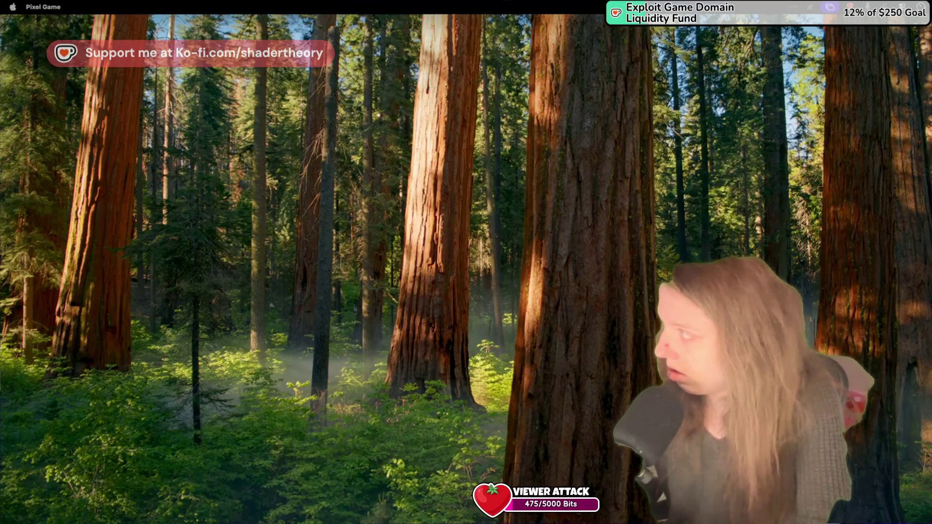
# Close the Visual Studio Code window, discarding the unsaved server.py changes.
pyautogui.press('super+Tab')
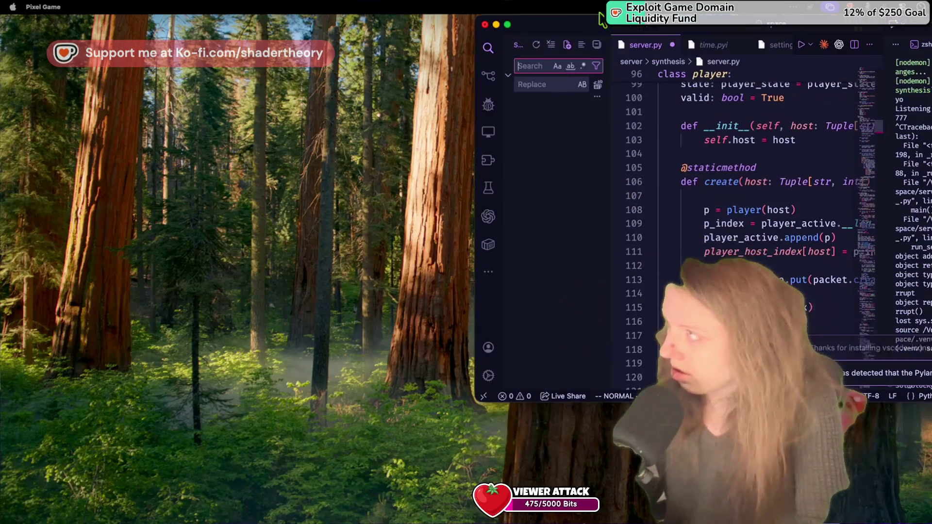
pyautogui.moveTo(534, 24)
pyautogui.mouseDown()
pyautogui.moveTo(441, 22)
pyautogui.moveTo(473, 71)
pyautogui.moveTo(443, 213)
pyautogui.moveTo(653, 32)
pyautogui.moveTo(573, 94)
pyautogui.mouseUp()
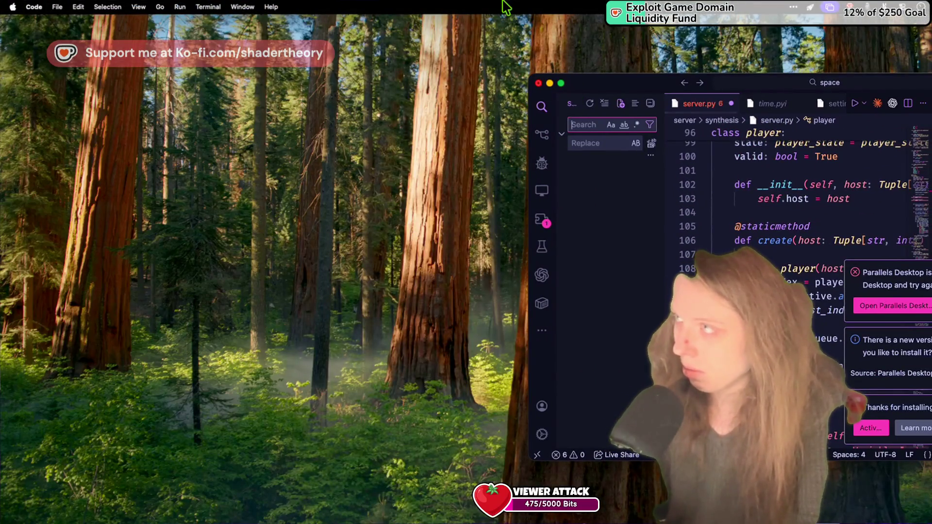
pyautogui.click(538, 83)
pyautogui.click(833, 310)
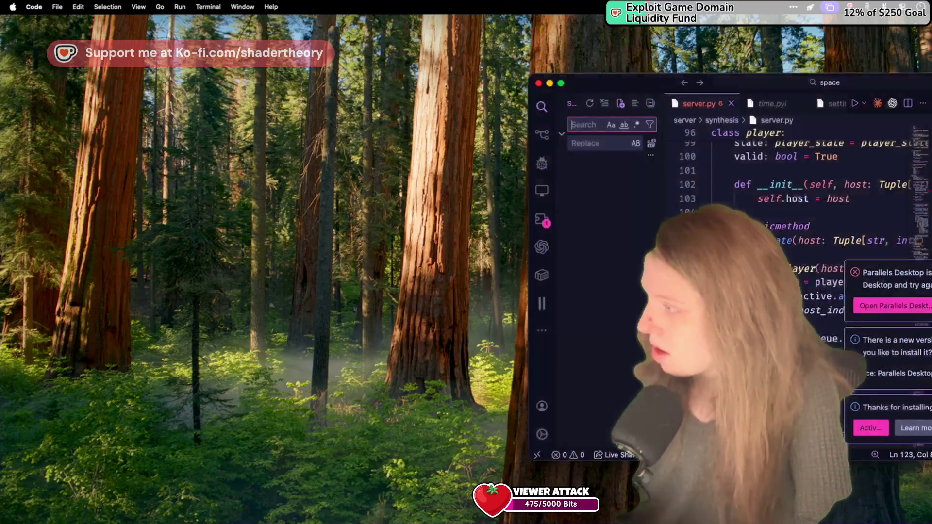
# Move the VS Code window into the 'Code & GameMaker' desktop space beside GameMaker.
pyautogui.hotkey('ctrl', 'Up')
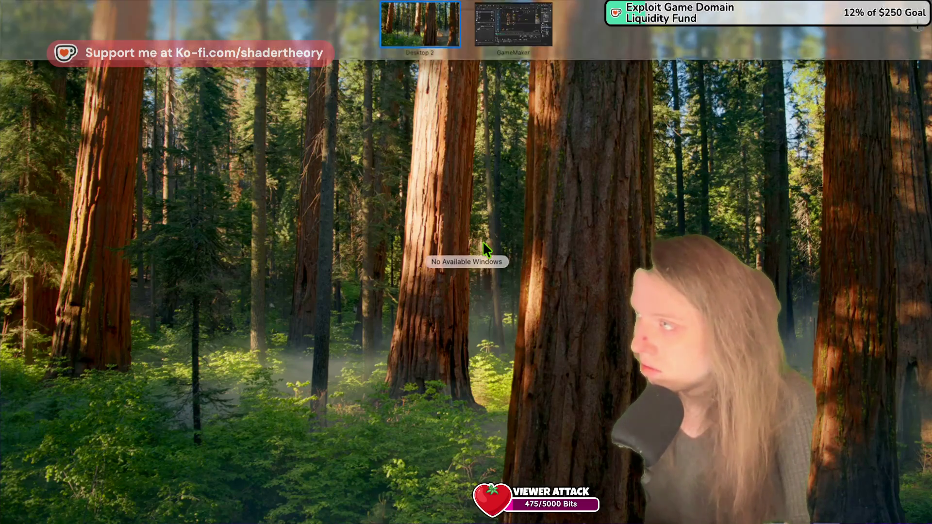
pyautogui.click(524, 29)
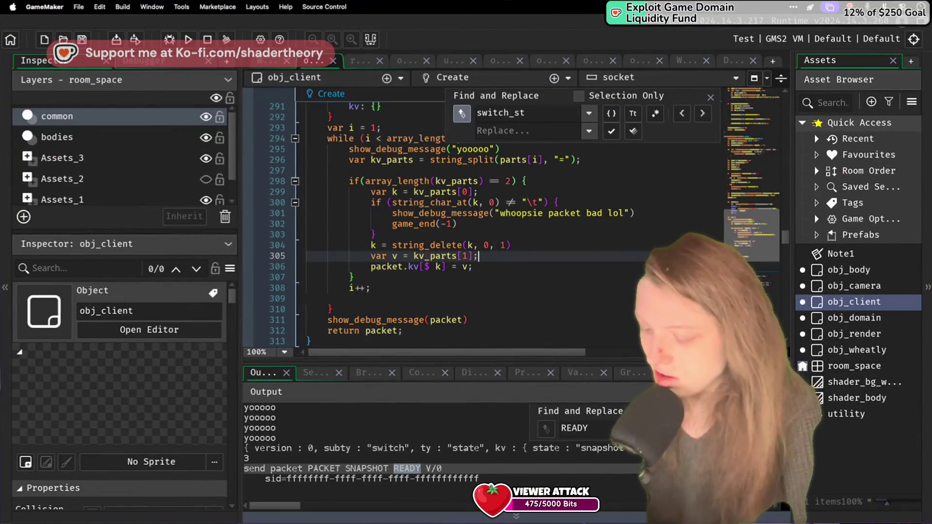
pyautogui.hotkey('ctrl', 'Left')
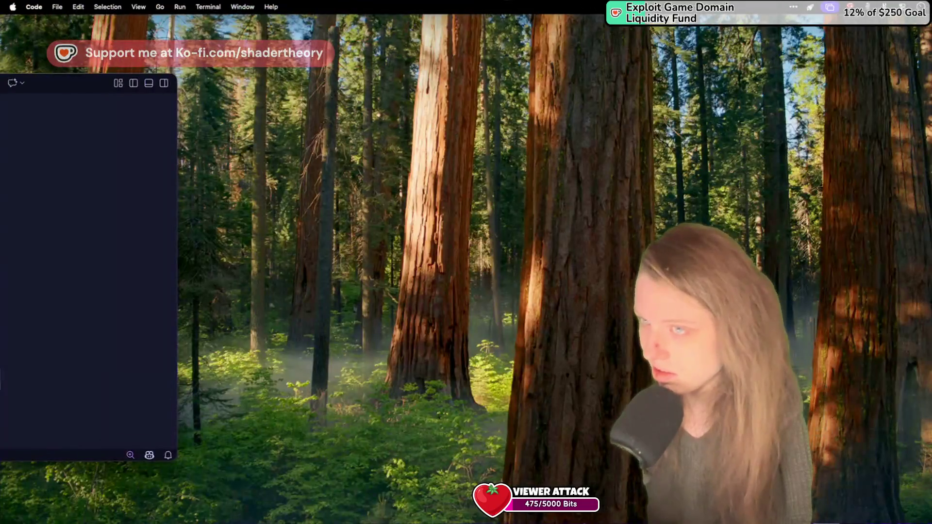
pyautogui.moveTo(50, 83)
pyautogui.mouseDown()
pyautogui.moveTo(447, 92)
pyautogui.moveTo(449, 19)
pyautogui.moveTo(481, 156)
pyautogui.moveTo(502, 46)
pyautogui.mouseUp()
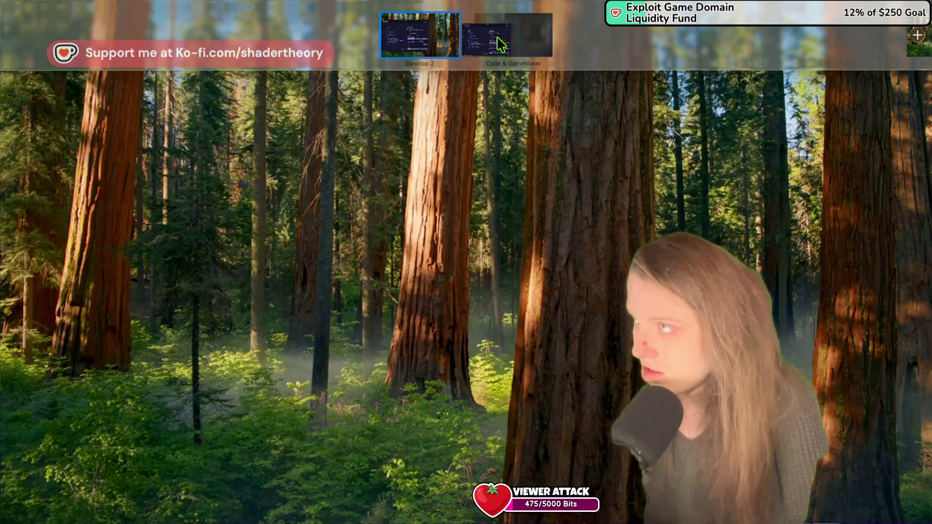
pyautogui.click(502, 46)
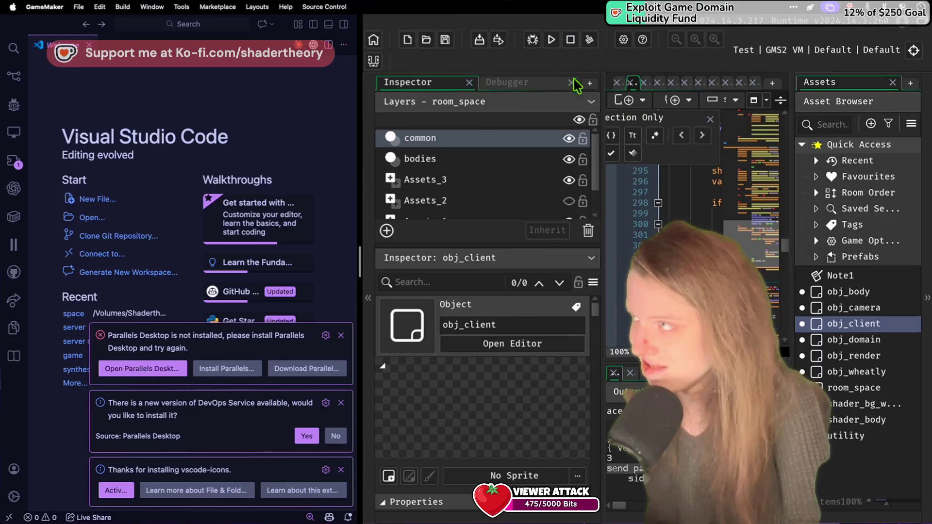
# Collapse GameMaker's side panel to widen the obj_client Create code around lines 303–306.
pyautogui.moveTo(602, 202); pyautogui.dragTo(317, 189)
pyautogui.click(492, 256)
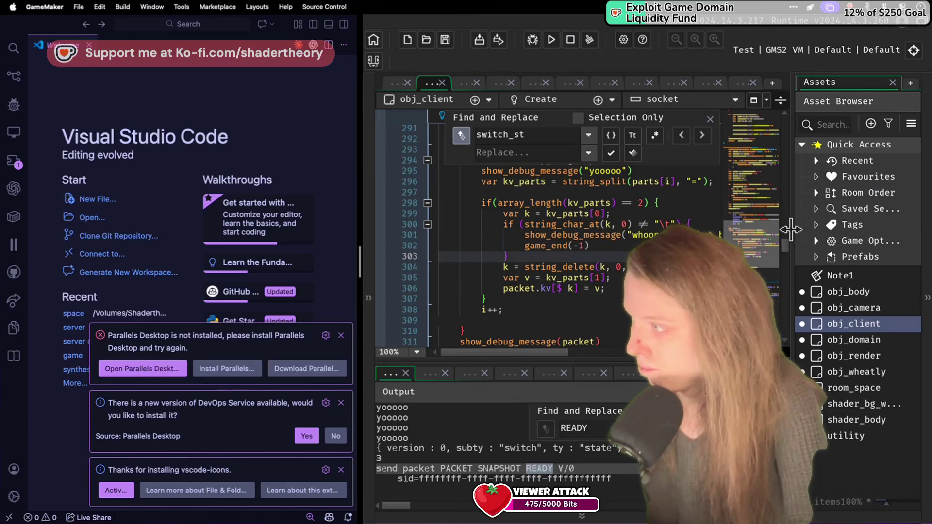
pyautogui.click(543, 289)
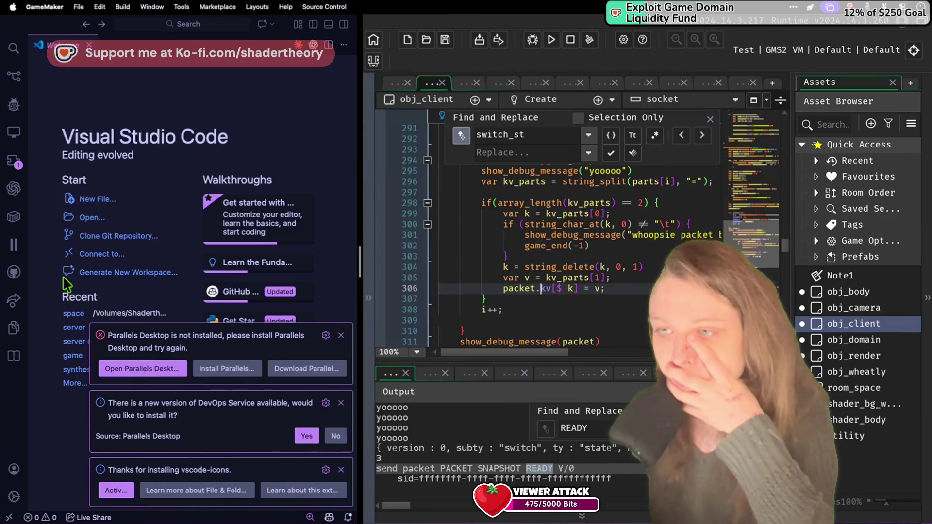
# Reopen the recent 'space' workspace in VS Code, showing server.py.
pyautogui.click(59, 335)
pyautogui.click(74, 315)
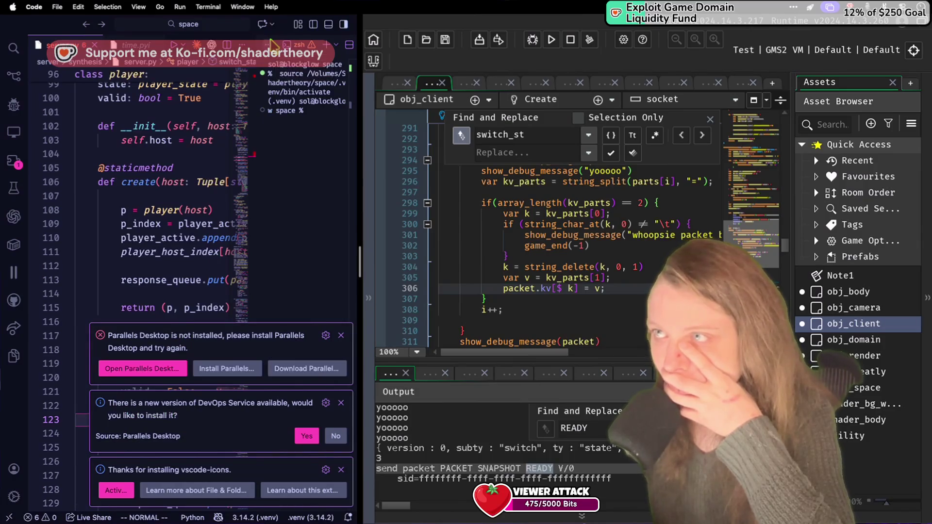
pyautogui.rightClick(276, 45)
# Move VS Code's activity bar to the bottom and hide the secondary side bar.
pyautogui.moveTo(318, 76)
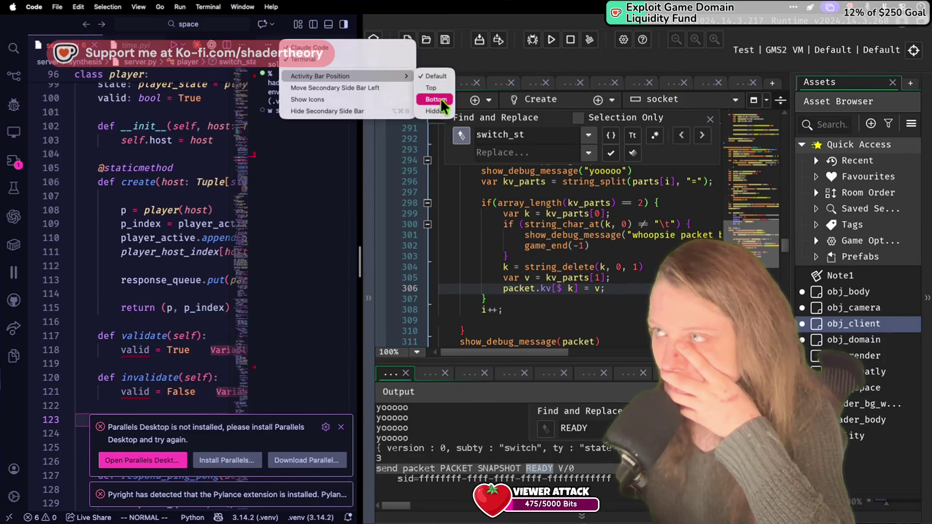
pyautogui.click(440, 98)
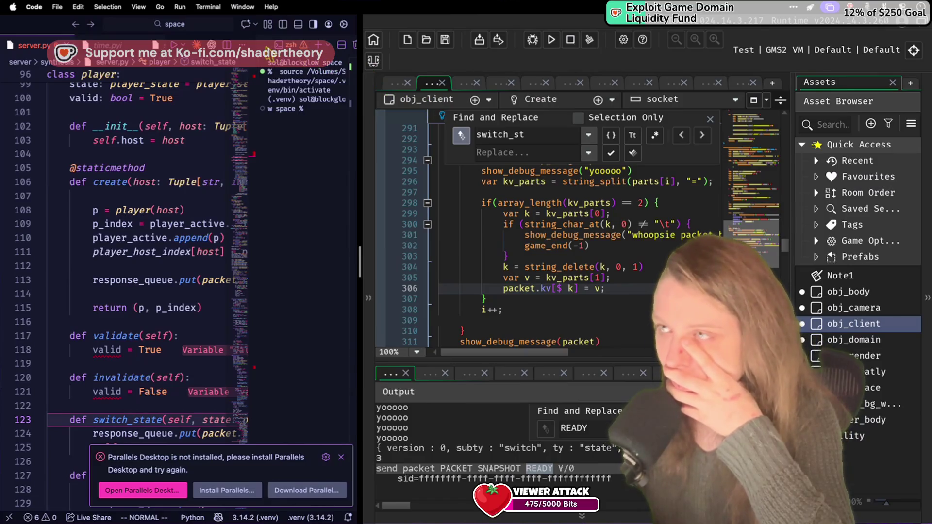
pyautogui.rightClick(267, 46)
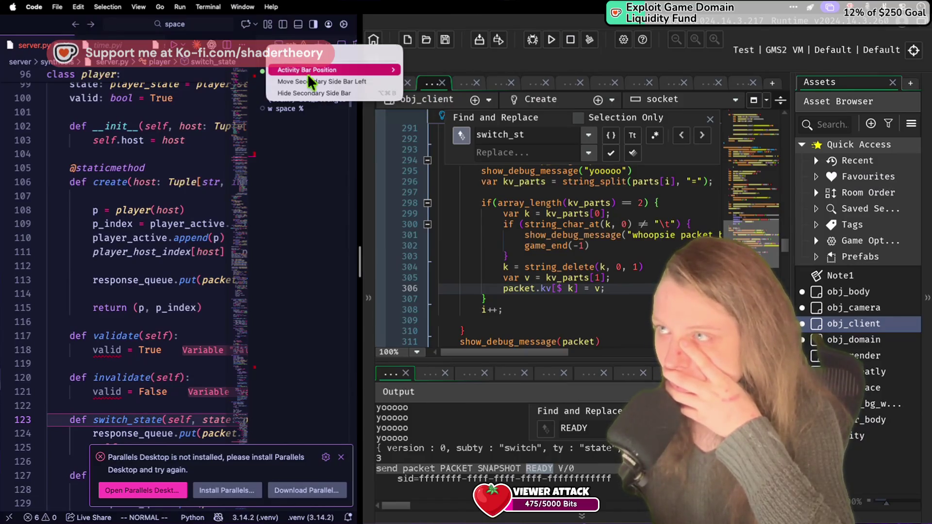
pyautogui.moveTo(310, 72)
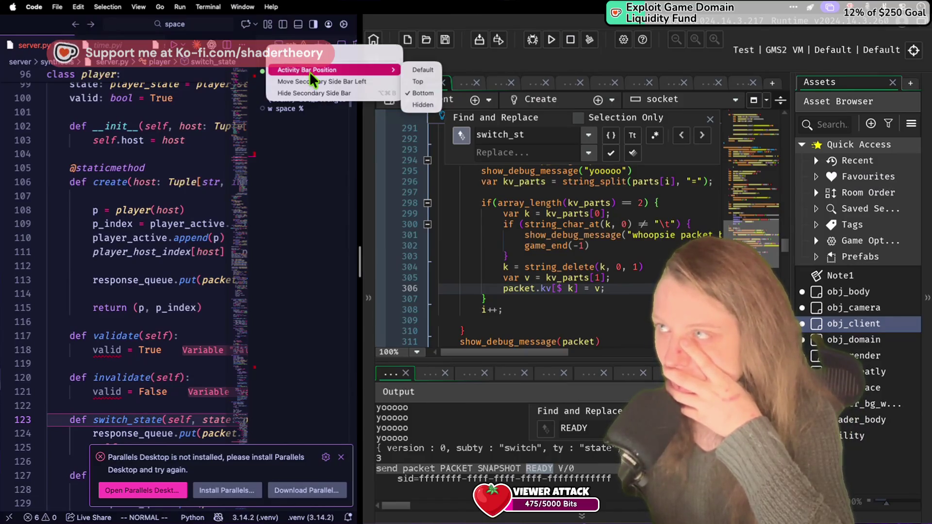
pyautogui.click(350, 94)
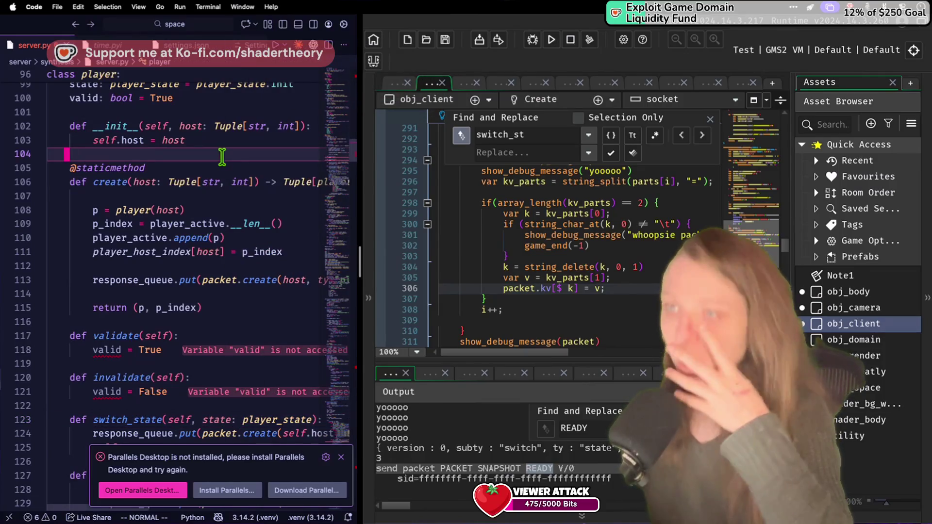
# Resize the divider so the server.py editor is wider beside GameMaker's Create code.
pyautogui.scroll(-5, 221, 156)
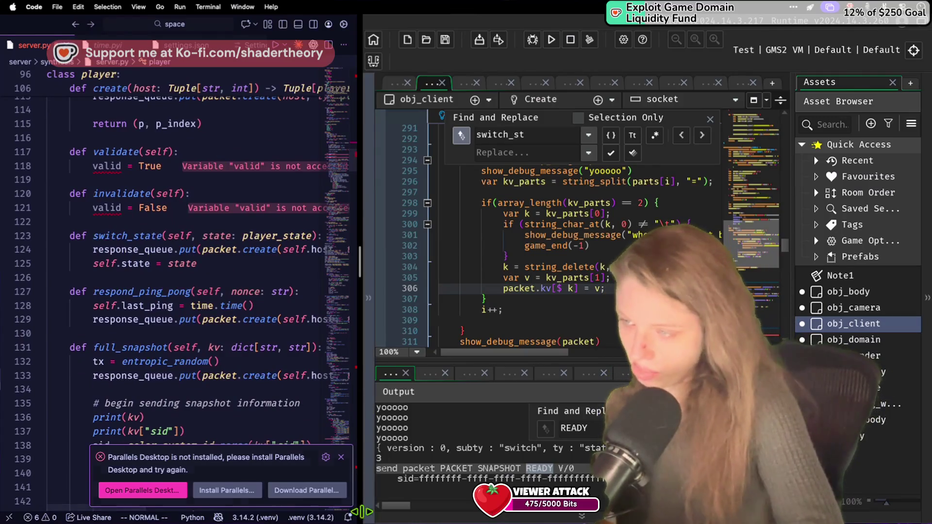
pyautogui.scroll(-1, 146, 362)
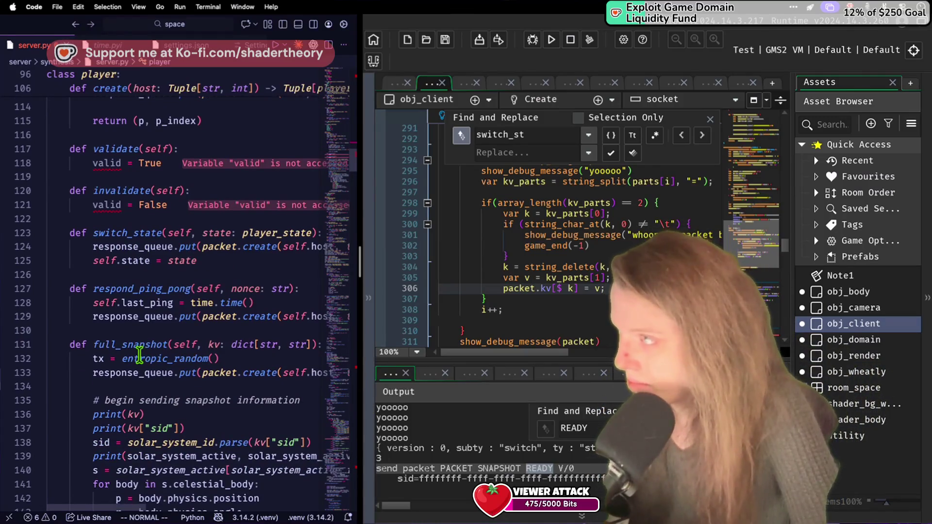
pyautogui.click(479, 203)
pyautogui.scroll(-10, 124, 320)
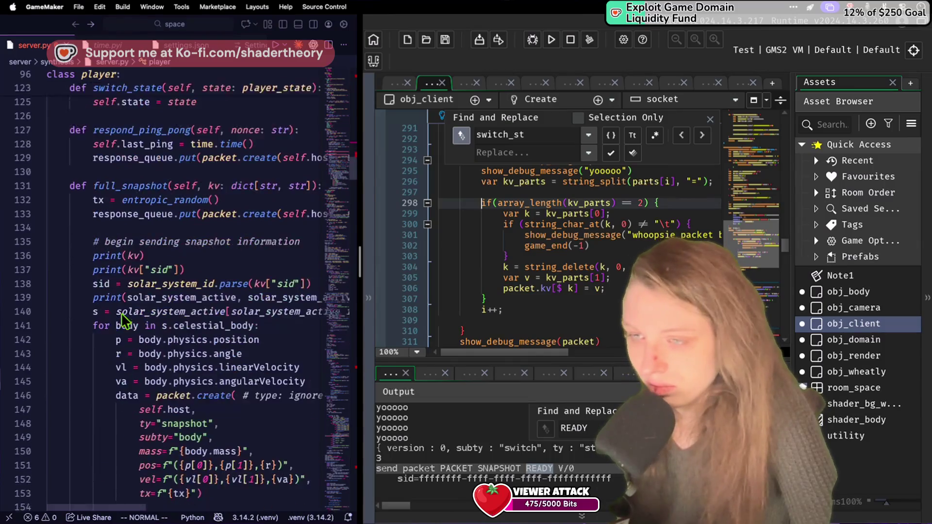
pyautogui.scroll(-1, 124, 320)
pyautogui.moveTo(361, 262)
pyautogui.mouseDown()
pyautogui.moveTo(383, 243)
pyautogui.moveTo(589, 220)
pyautogui.moveTo(533, 209)
pyautogui.mouseUp()
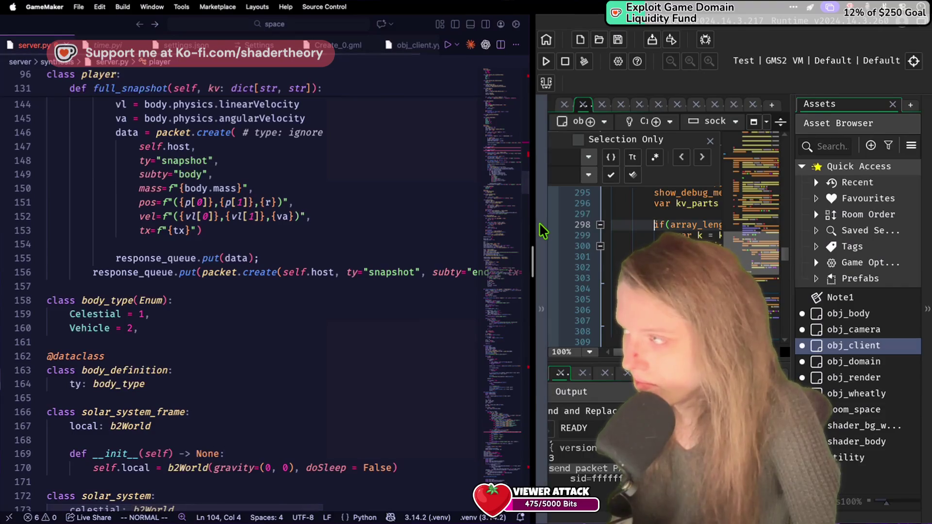
pyautogui.moveTo(534, 254)
pyautogui.mouseDown()
pyautogui.moveTo(441, 254)
pyautogui.moveTo(406, 235)
pyautogui.moveTo(373, 236)
pyautogui.mouseUp()
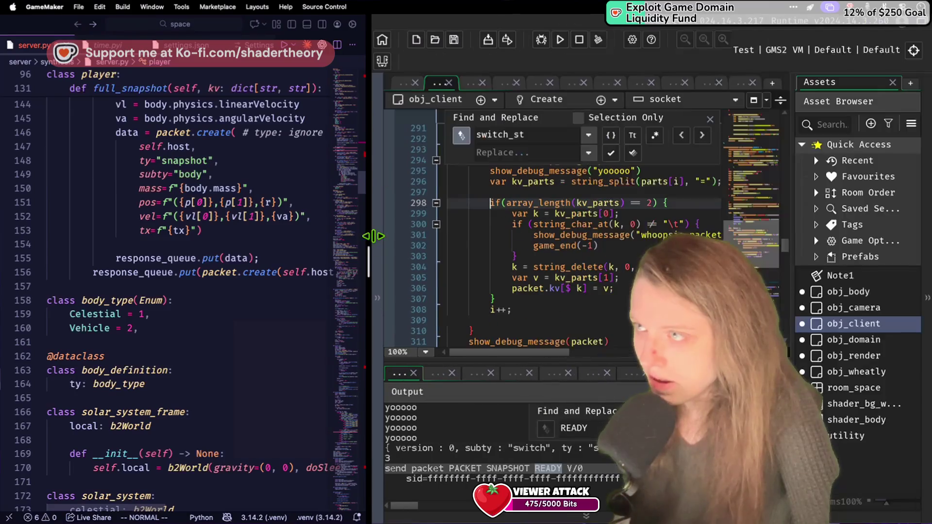
# Turn on 'View: Toggle Word Wrap' for server.py via the Command Palette.
pyautogui.moveTo(370, 278)
pyautogui.mouseDown()
pyautogui.moveTo(223, 270)
pyautogui.moveTo(295, 256)
pyautogui.moveTo(298, 245)
pyautogui.mouseUp()
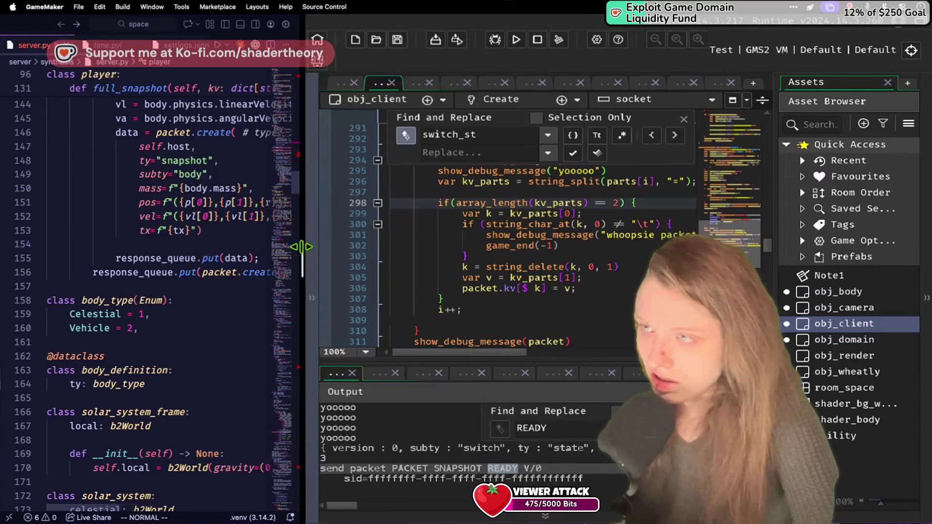
pyautogui.click(167, 271)
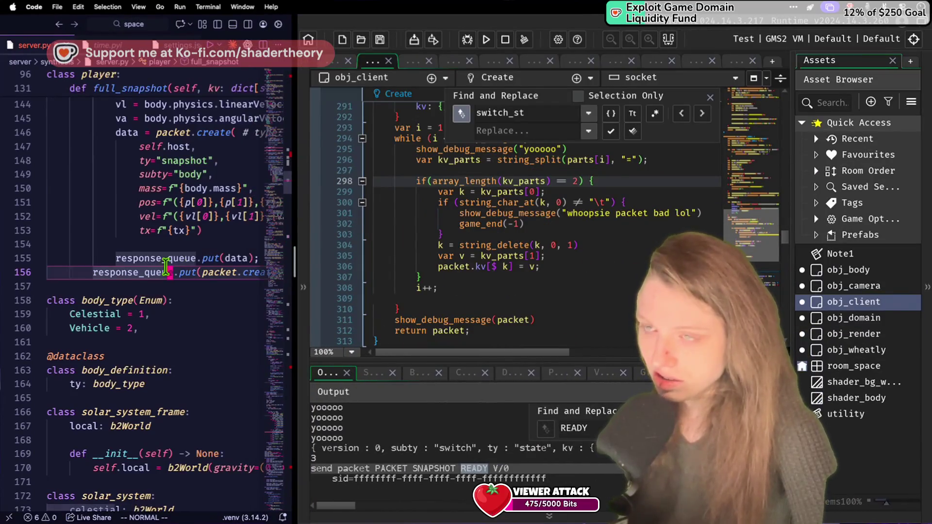
pyautogui.press('super+shift+p')
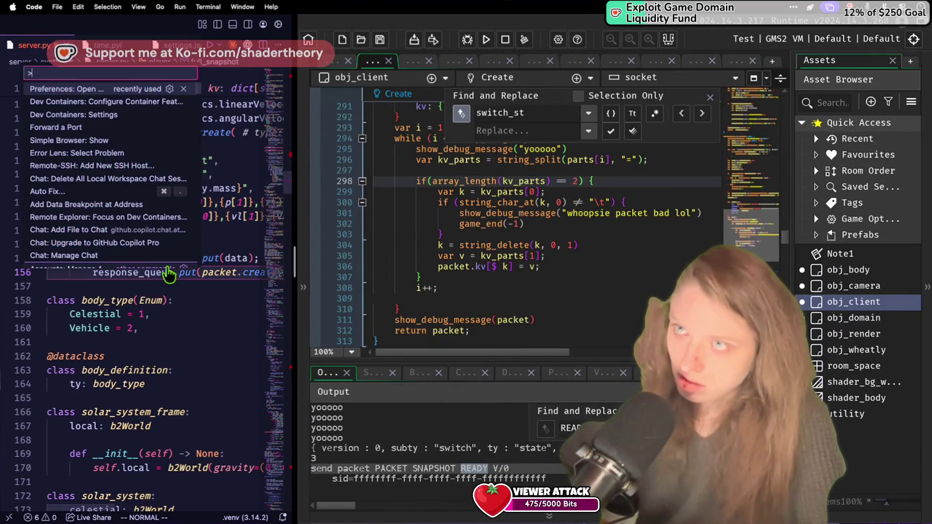
pyautogui.write('wrap')
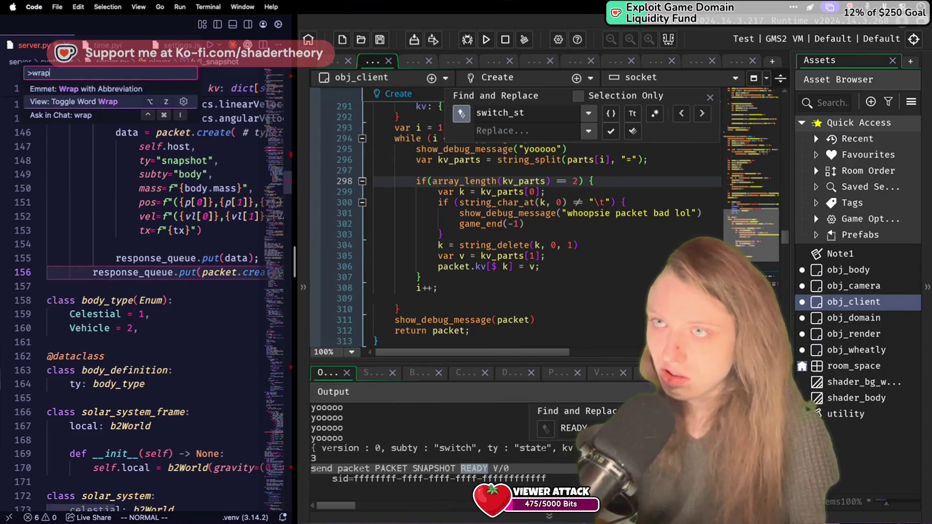
pyautogui.press('Return')
# Widen the VS Code editor again to review the wrapped packet.create lines near line 152.
pyautogui.click(179, 324)
pyautogui.scroll(-2, 182, 322)
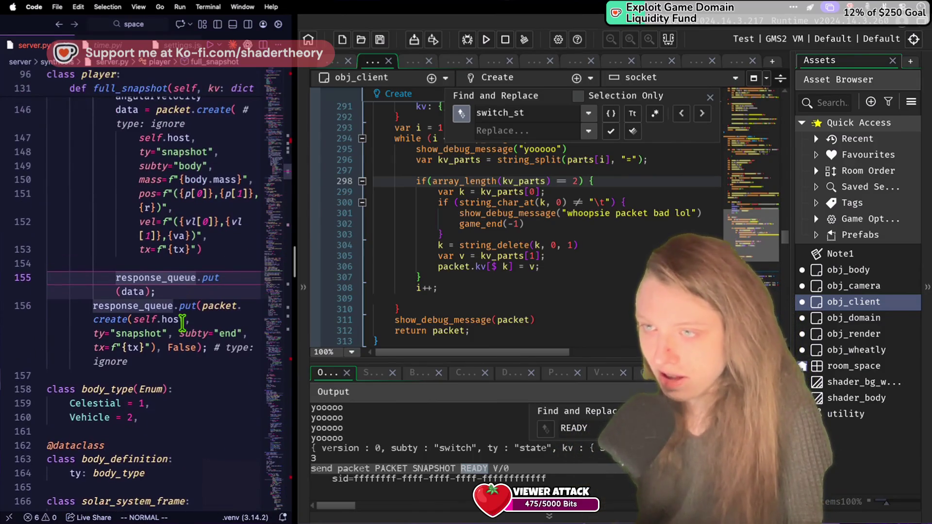
pyautogui.scroll(7, 184, 321)
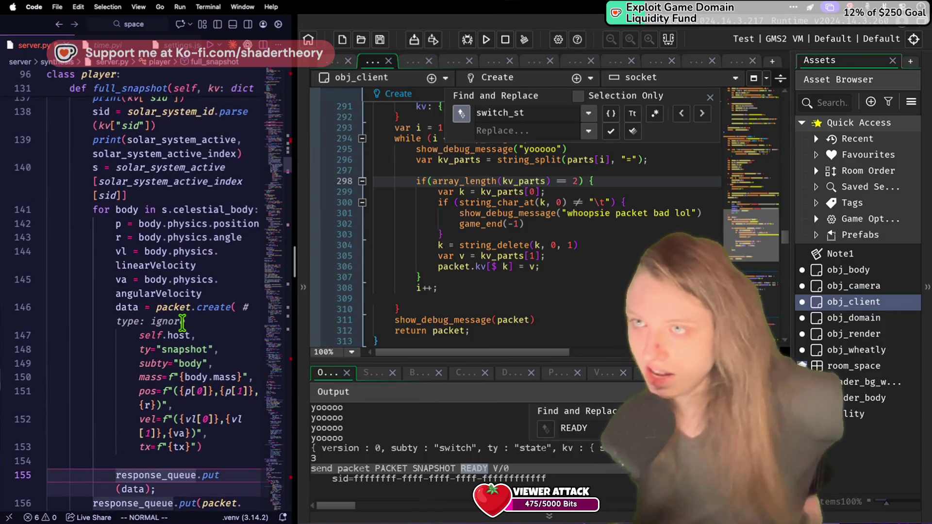
pyautogui.scroll(-1, 199, 319)
pyautogui.moveTo(294, 264); pyautogui.dragTo(383, 263)
pyautogui.click(213, 311)
# Bring server.py's full_snapshot method into view and close GameMaker's Find and Replace panel.
pyautogui.scroll(5, 213, 311)
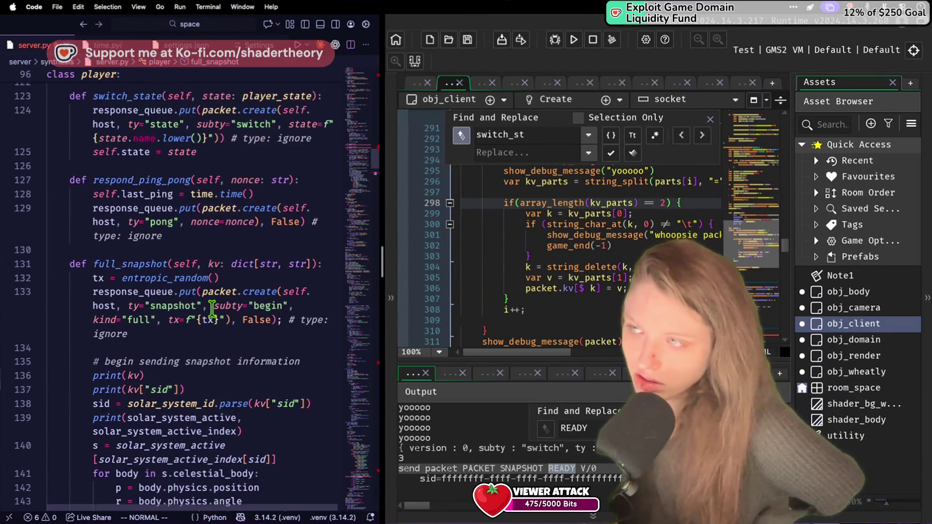
pyautogui.scroll(-3, 213, 309)
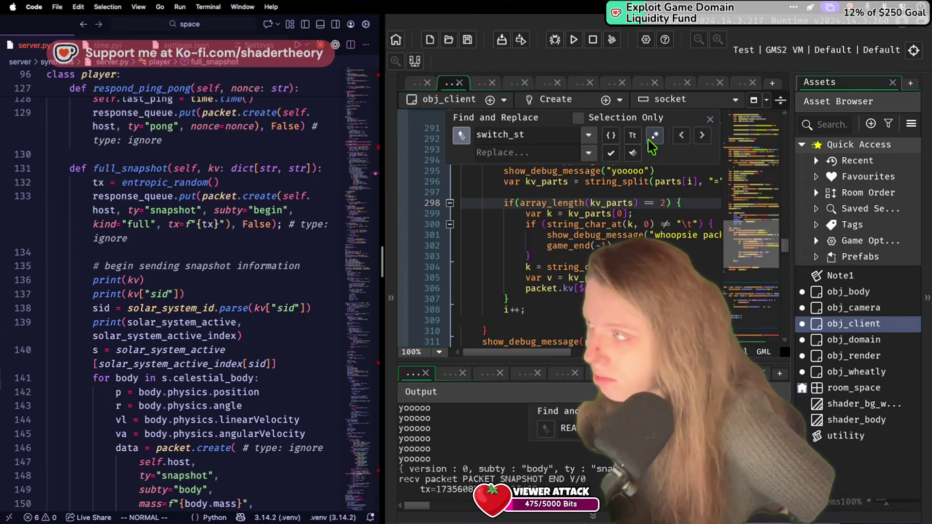
pyautogui.click(709, 119)
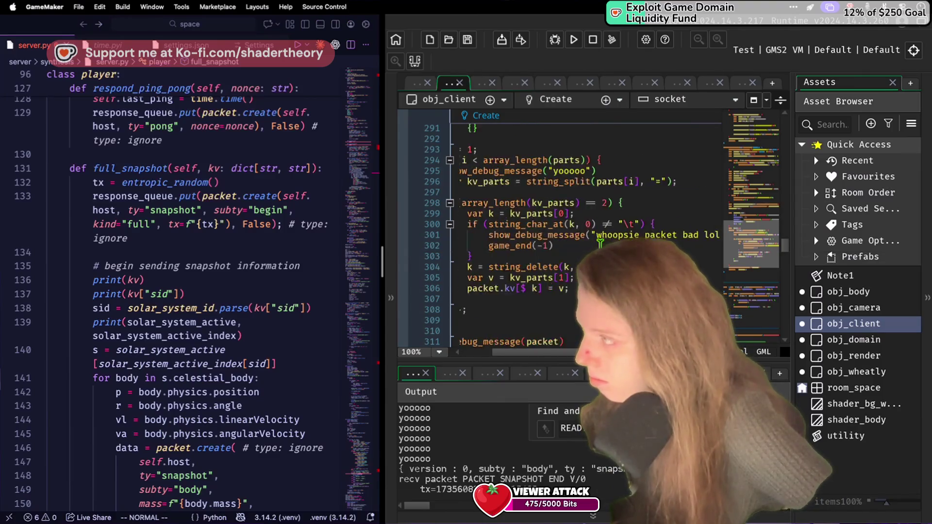
pyautogui.click(923, 275)
# Show obj_client's packet struct around line 279, then scroll server.py to the player class's invalidate method.
pyautogui.click(742, 235)
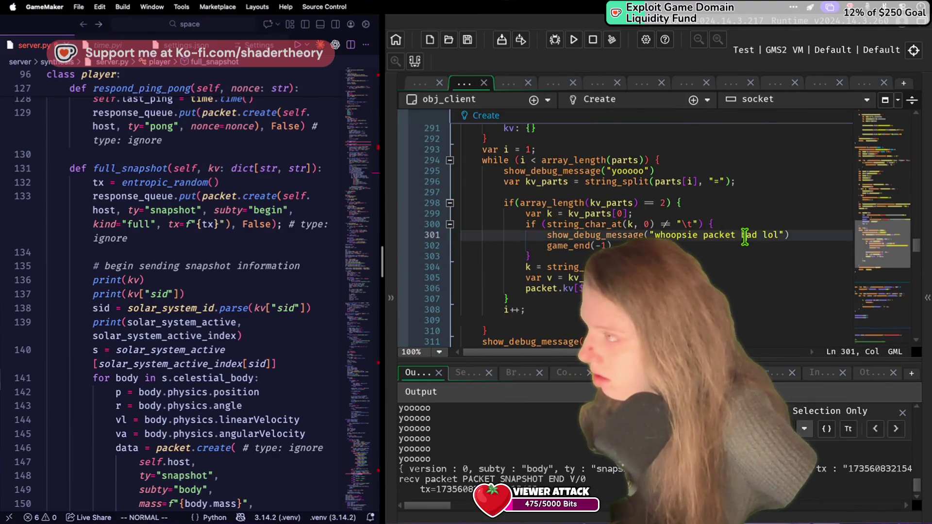
pyautogui.scroll(5, 744, 237)
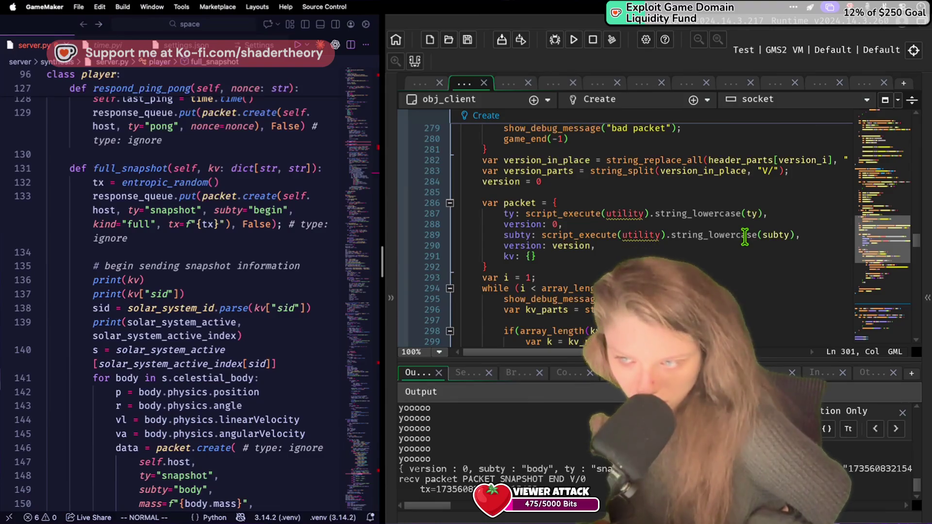
pyautogui.click(304, 295)
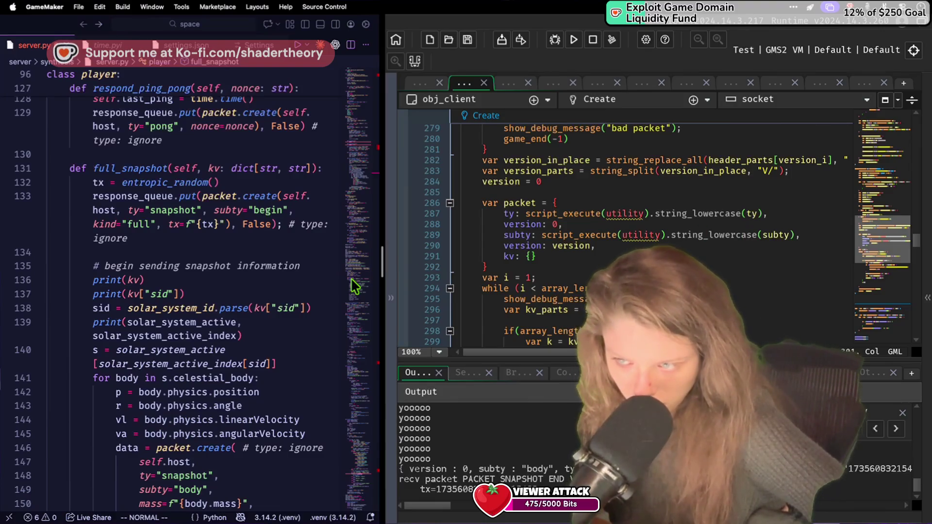
pyautogui.scroll(-15, 303, 295)
pyautogui.scroll(20, 304, 295)
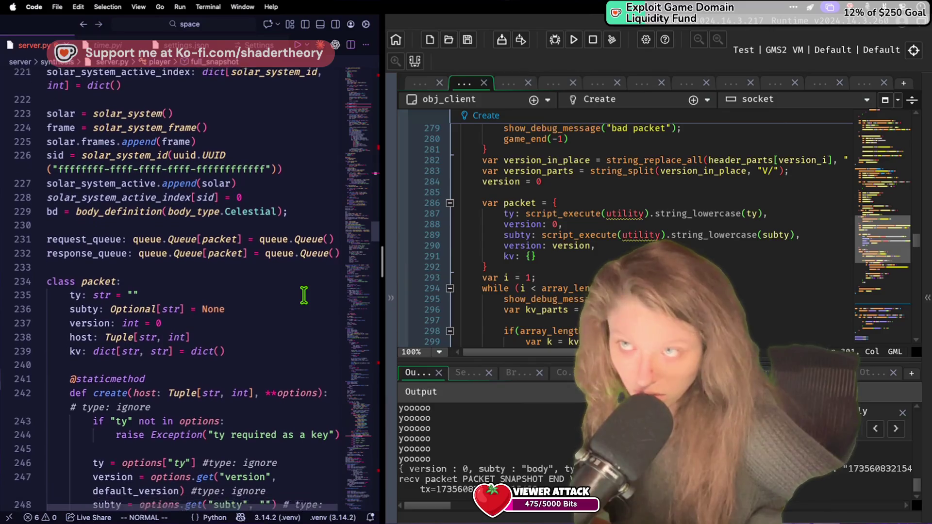
pyautogui.scroll(-15, 304, 297)
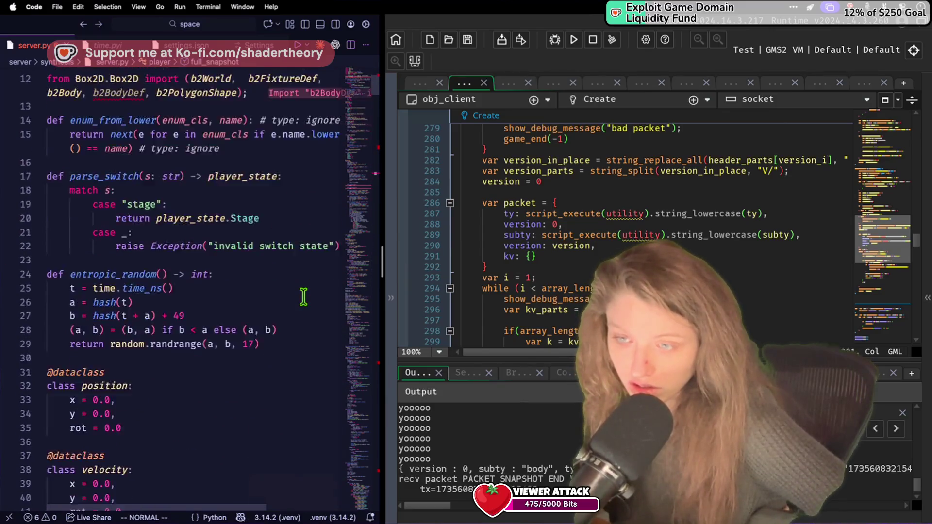
pyautogui.scroll(6, 304, 297)
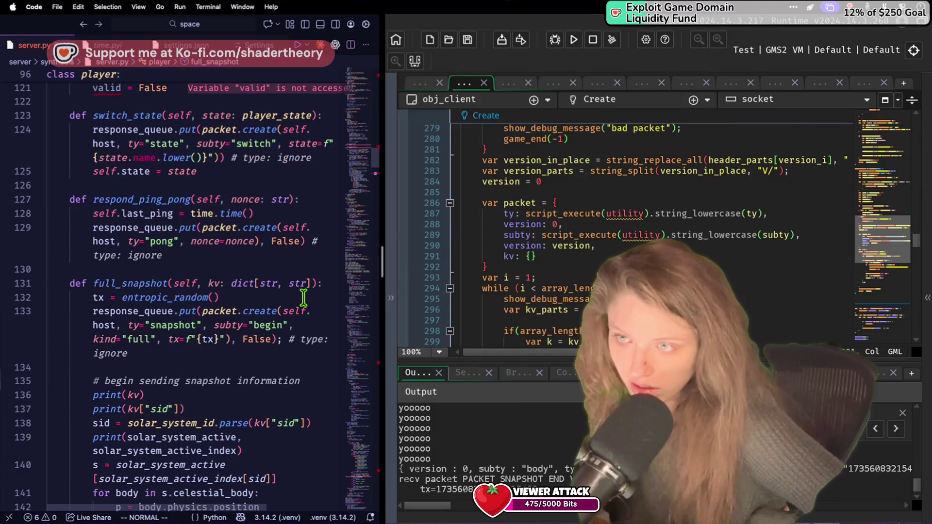
pyautogui.scroll(-3, 304, 298)
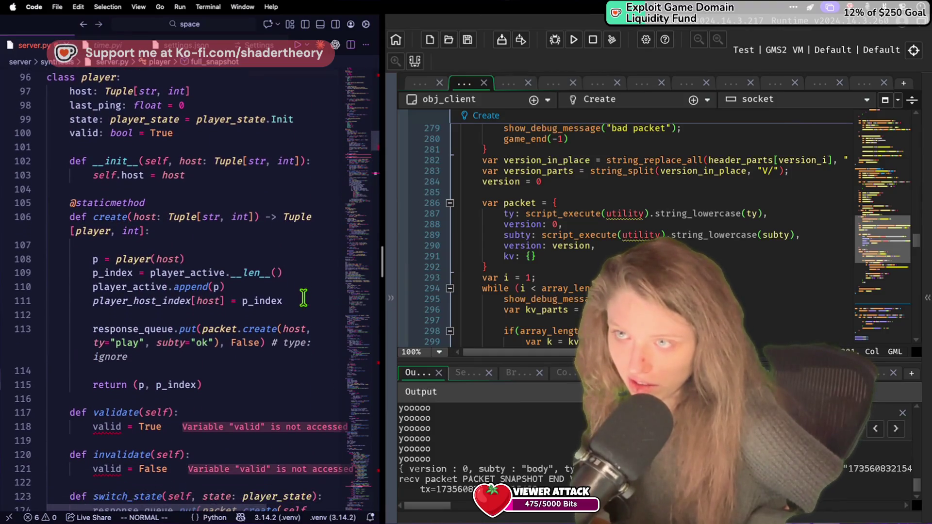
pyautogui.click(178, 416)
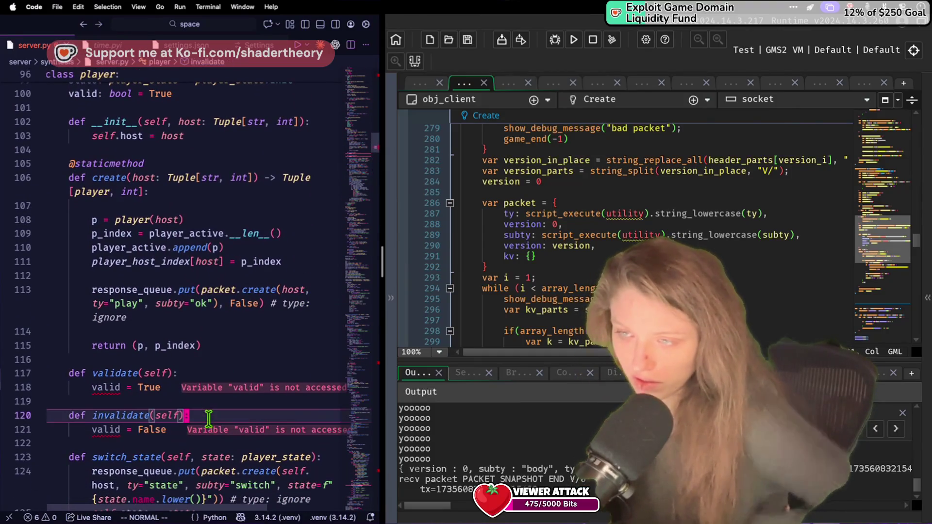
# Add an is_valid method below invalidate in the player class that returns valid.
pyautogui.press('j')
pyautogui.press('a')
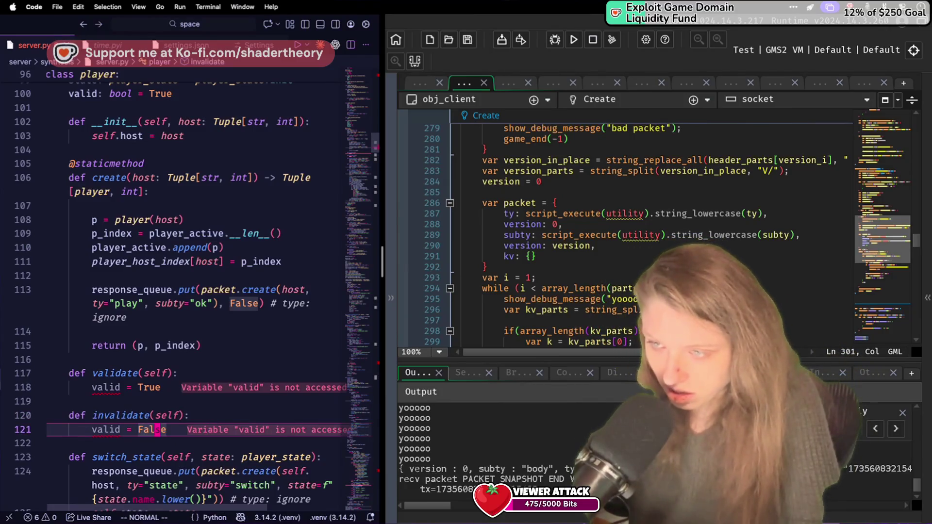
pyautogui.press('o')
pyautogui.press('Return')
pyautogui.write('def is_valid(se')
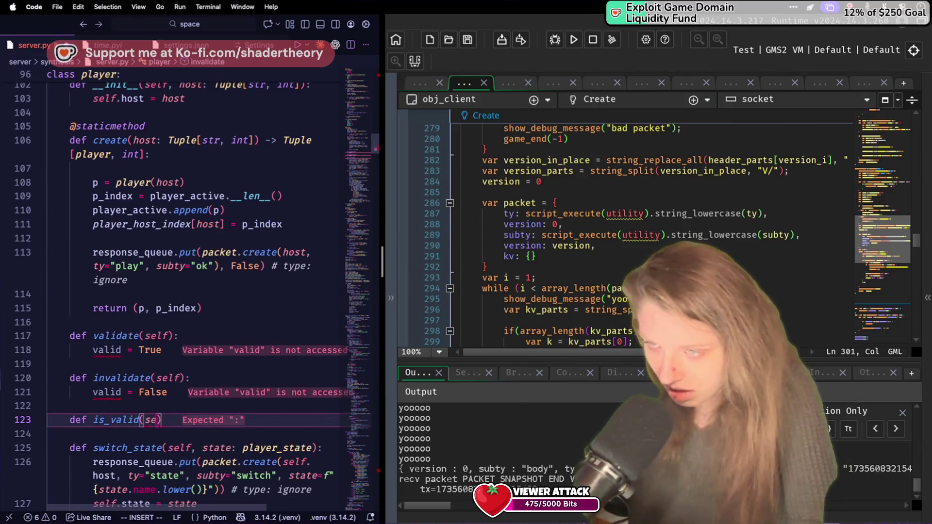
pyautogui.write(':')
pyautogui.press('Return')
pyautogui.write('return valid')
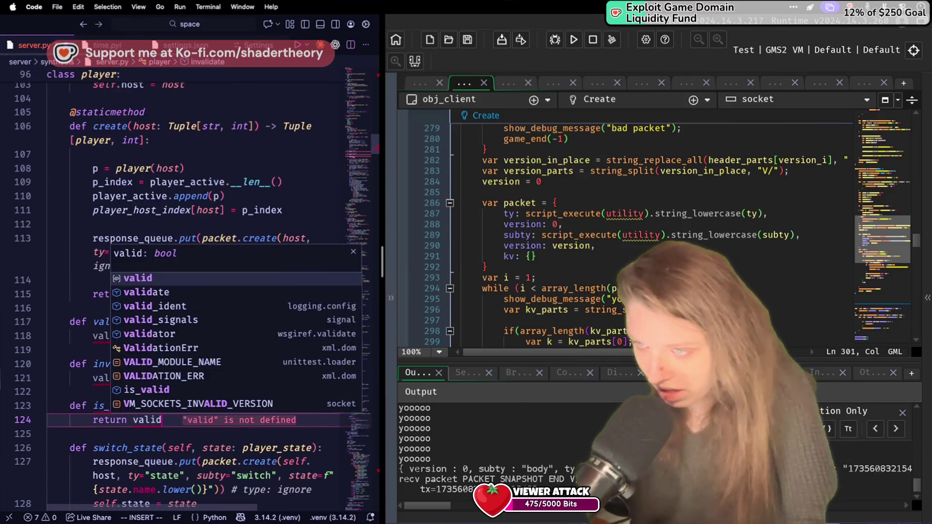
# Prefix valid with self. in is_valid, invalidate and validate, then run the GameMaker client.
pyautogui.click(221, 423)
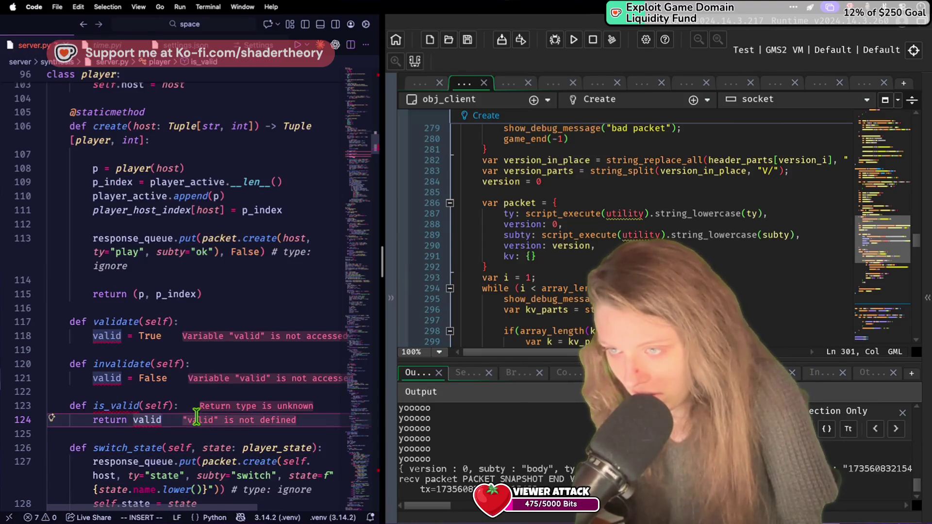
pyautogui.click(137, 420)
pyautogui.write('self.')
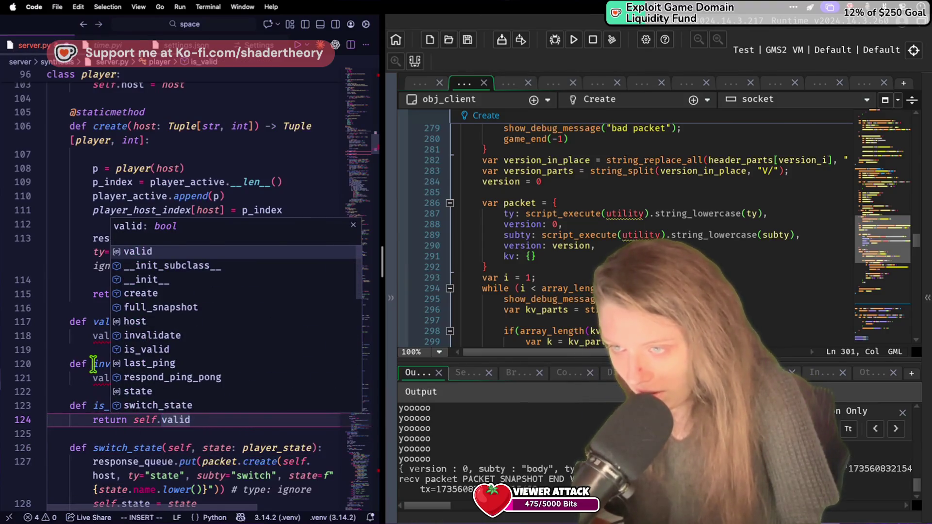
pyautogui.press('Escape')
pyautogui.click(93, 378)
pyautogui.write('self.')
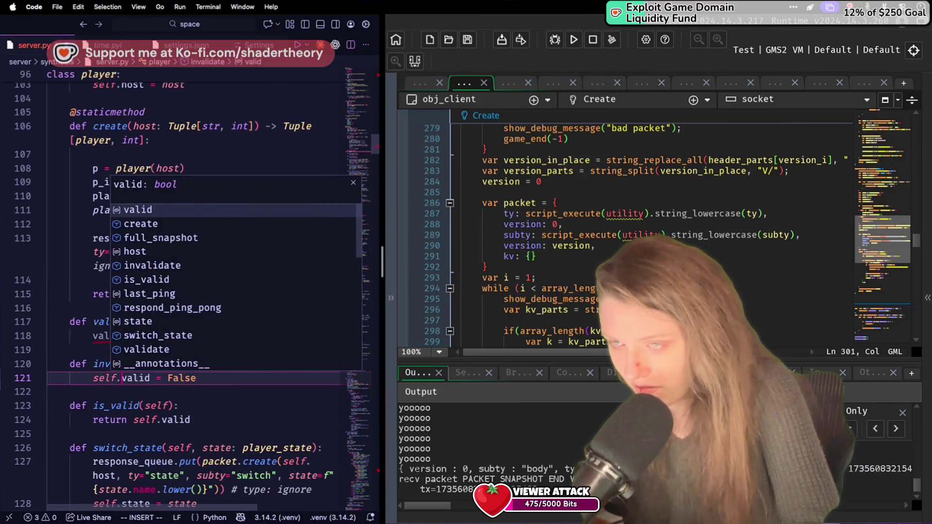
pyautogui.click(88, 336)
pyautogui.write('self.')
pyautogui.click(187, 168)
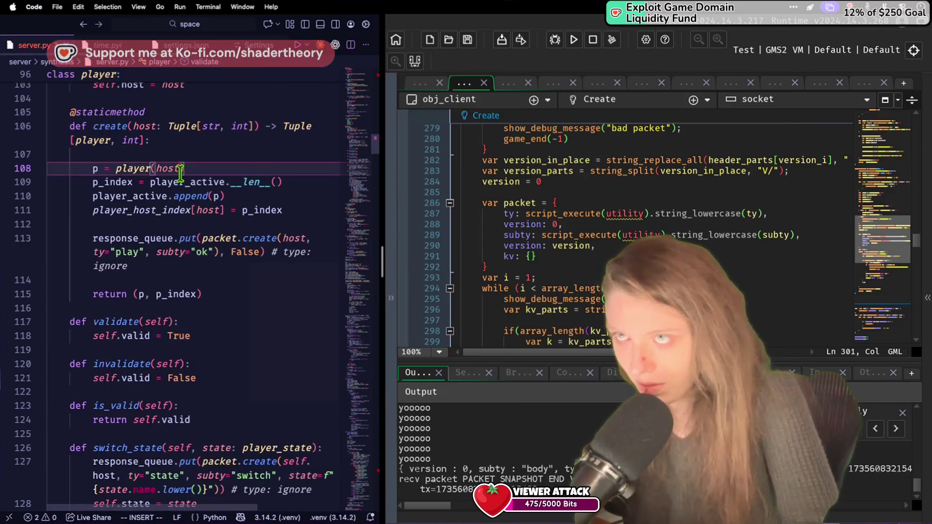
pyautogui.click(574, 39)
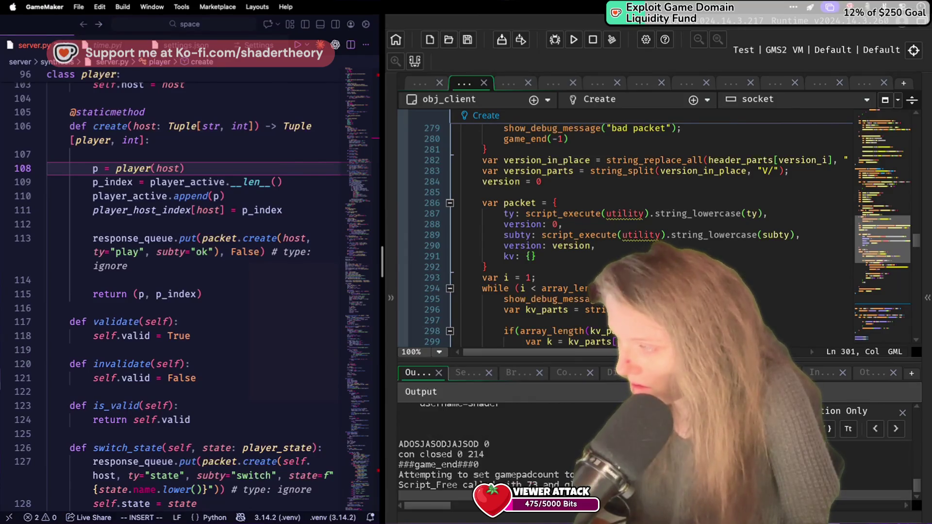
# Open a new terminal in VS Code and close the extra split terminal pane.
pyautogui.click(217, 350)
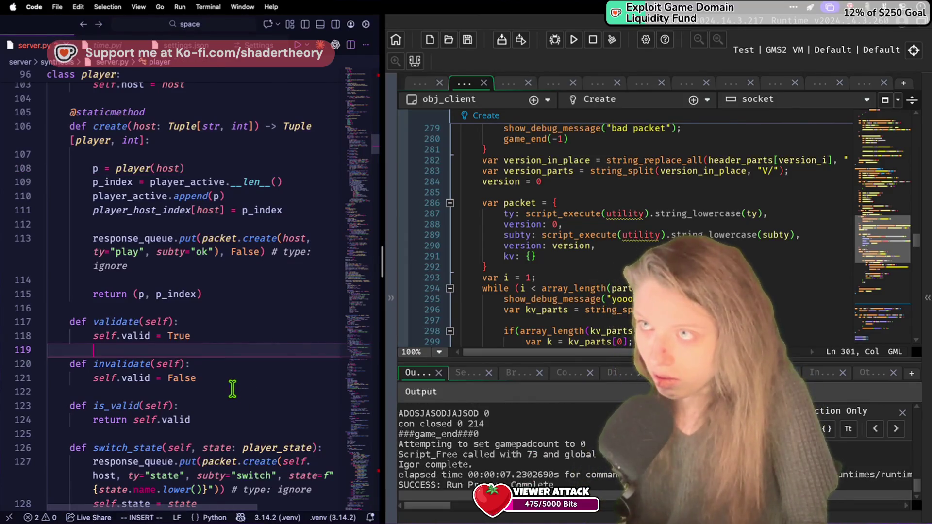
pyautogui.click(208, 6)
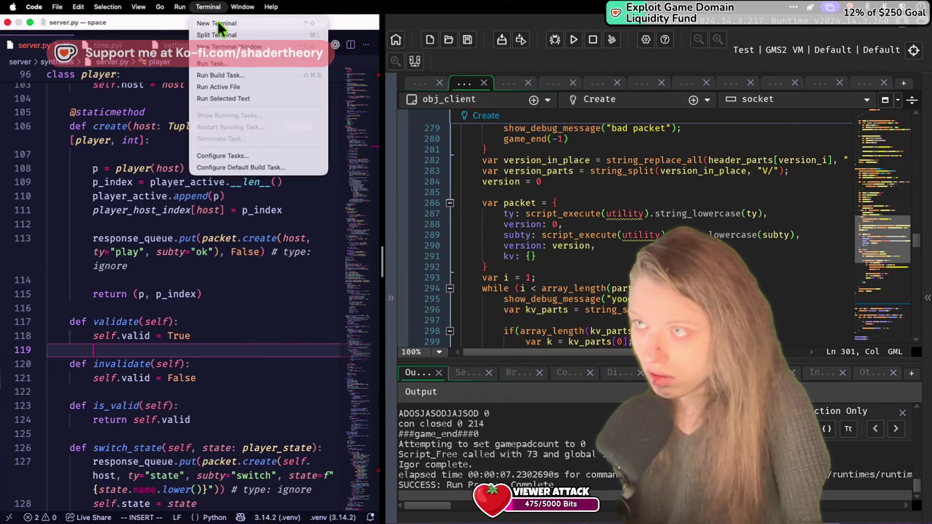
pyautogui.click(213, 31)
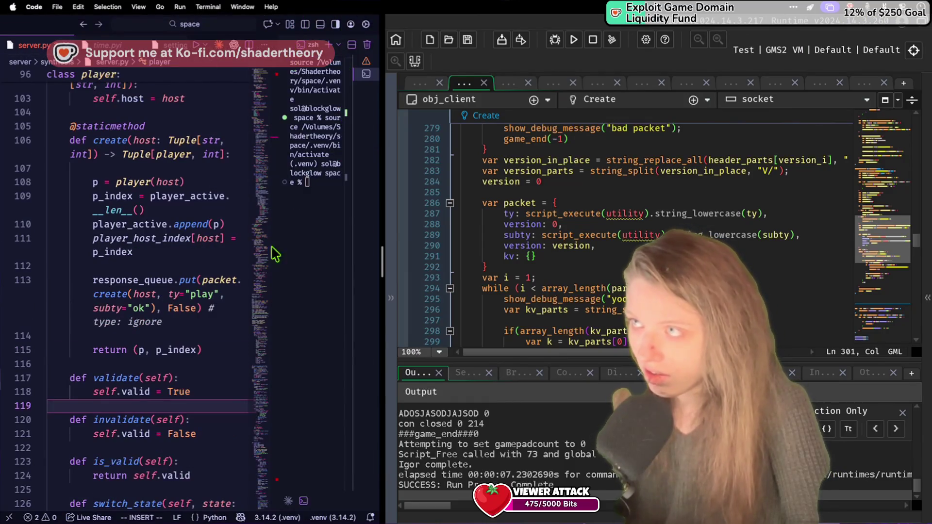
pyautogui.click(356, 46)
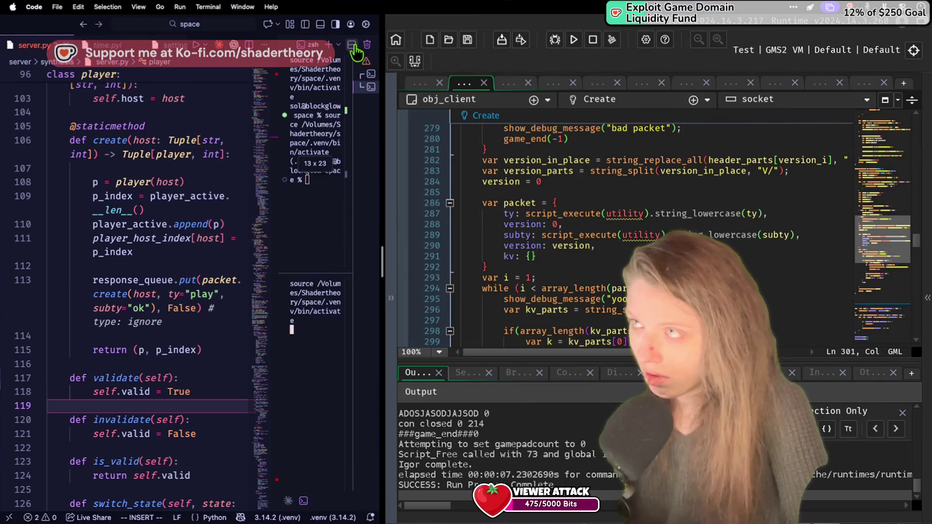
pyautogui.click(367, 47)
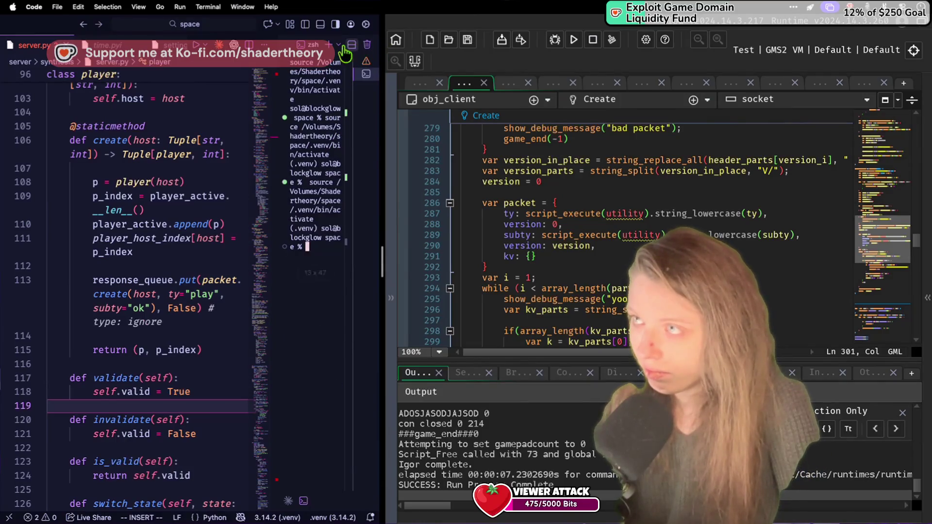
pyautogui.rightClick(288, 45)
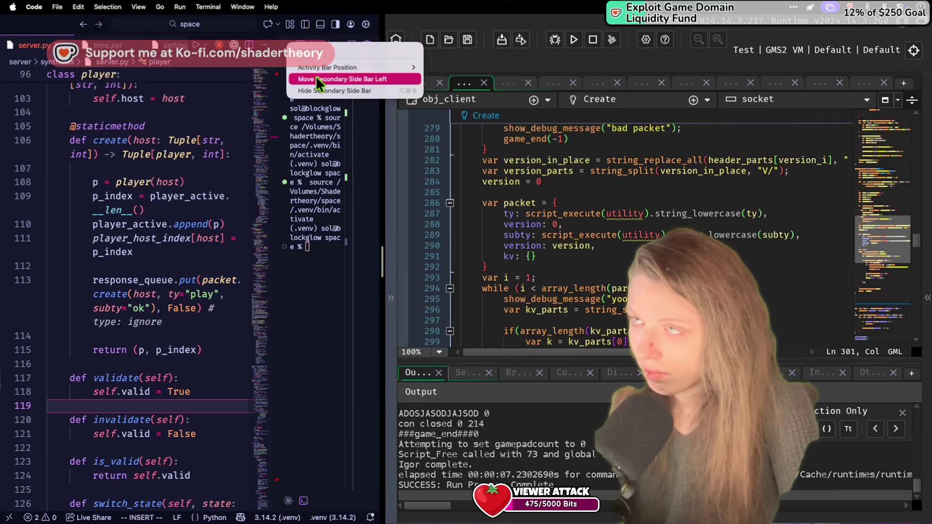
pyautogui.moveTo(331, 71)
pyautogui.press('Escape')
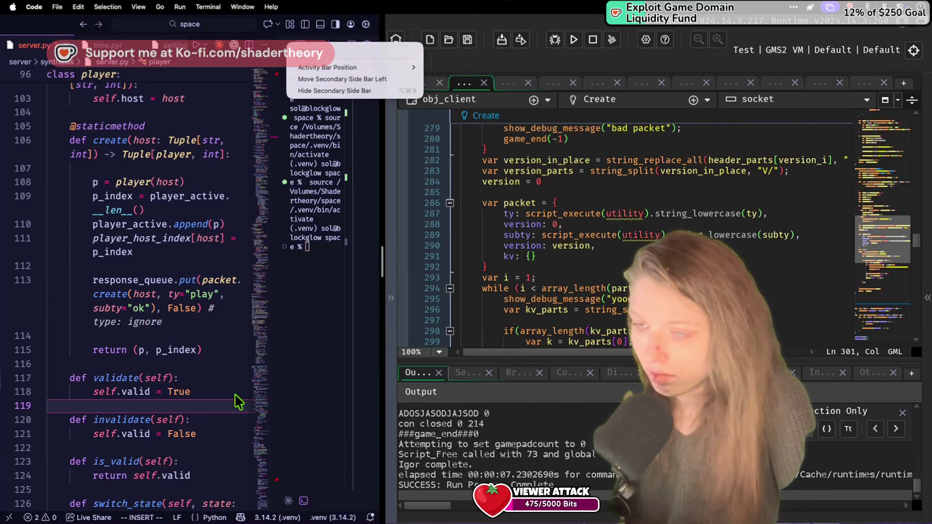
# Widen the VS Code window and dock the terminal below the server.py code.
pyautogui.moveTo(383, 281)
pyautogui.mouseDown()
pyautogui.moveTo(555, 297)
pyautogui.moveTo(709, 272)
pyautogui.moveTo(760, 248)
pyautogui.mouseUp()
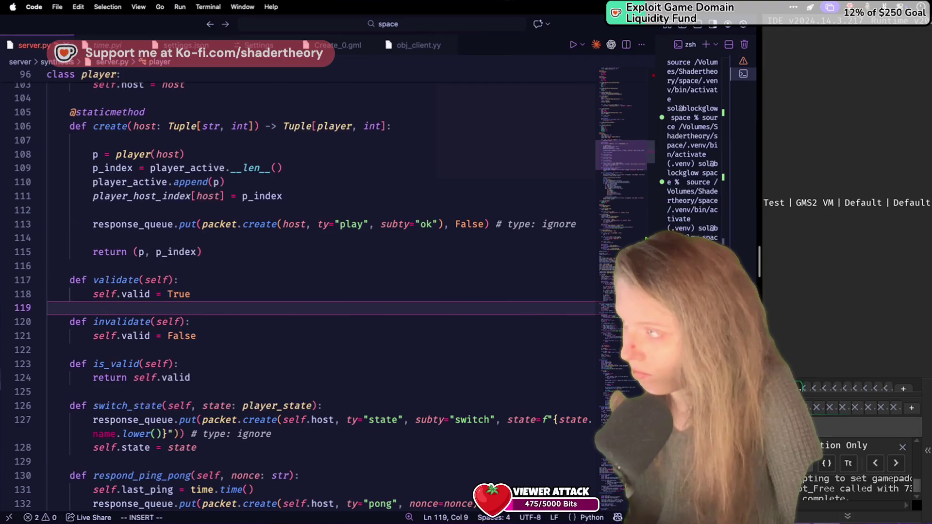
pyautogui.moveTo(657, 228)
pyautogui.mouseDown()
pyautogui.moveTo(468, 243)
pyautogui.moveTo(353, 235)
pyautogui.mouseUp()
pyautogui.moveTo(354, 50); pyautogui.dragTo(376, 487)
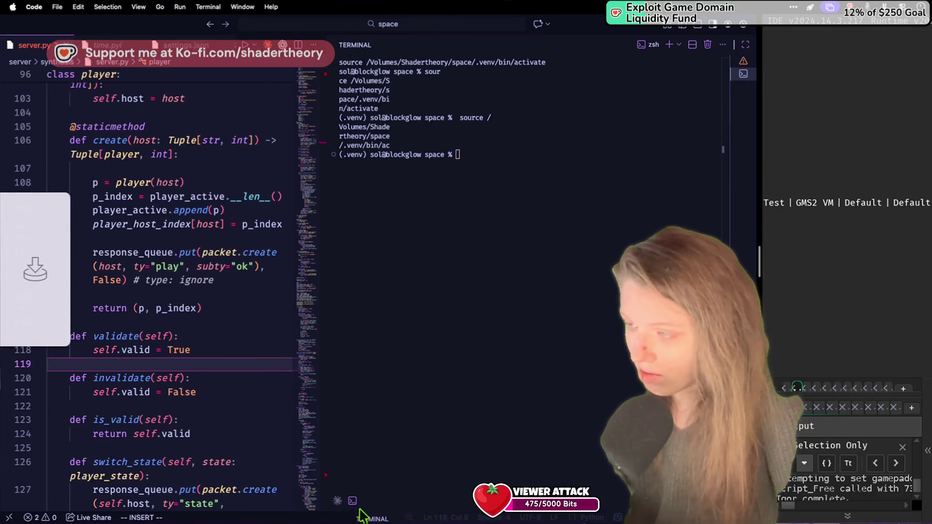
pyautogui.moveTo(407, 517); pyautogui.dragTo(402, 500)
pyautogui.moveTo(360, 50)
pyautogui.mouseDown()
pyautogui.moveTo(62, 267)
pyautogui.moveTo(22, 340)
pyautogui.moveTo(62, 354)
pyautogui.moveTo(28, 482)
pyautogui.moveTo(17, 493)
pyautogui.moveTo(134, 426)
pyautogui.mouseUp()
# Hide the Claude Code secondary side bar and narrow the editor so GameMaker shows beside it.
pyautogui.rightClick(544, 50)
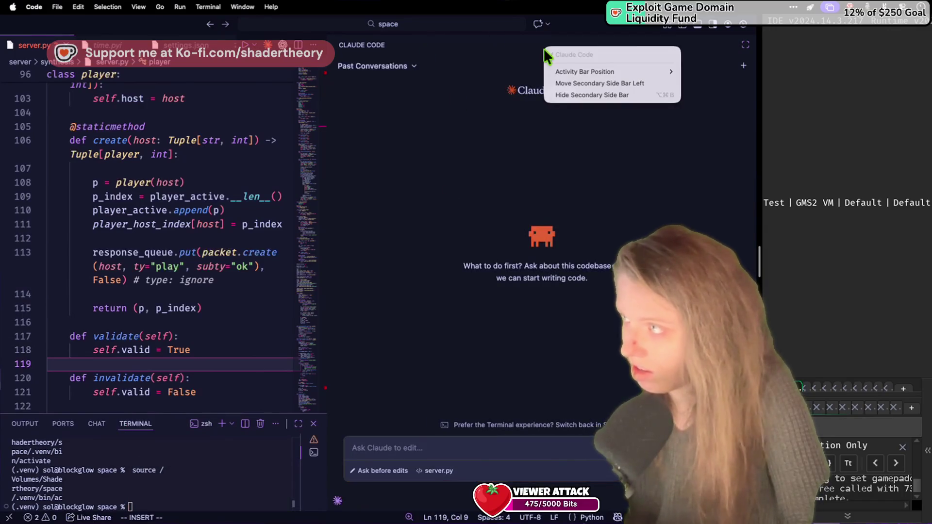
pyautogui.click(583, 95)
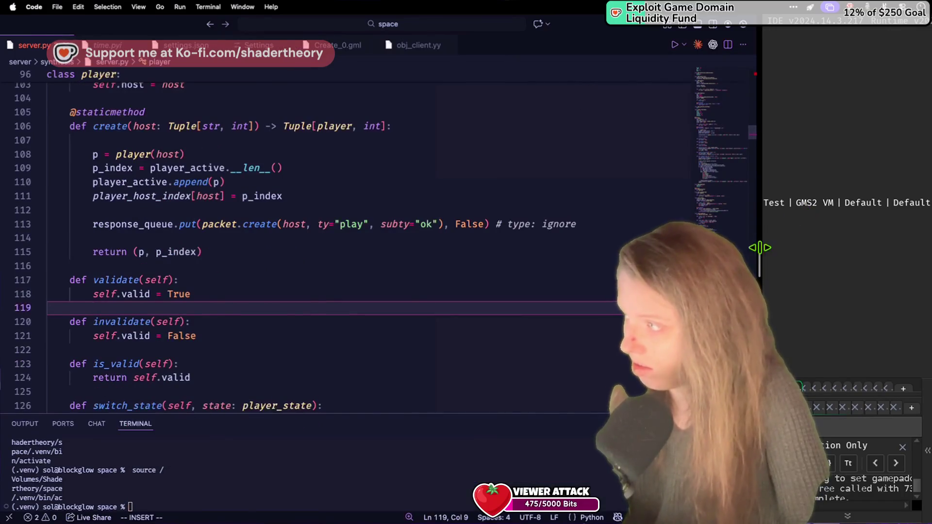
pyautogui.moveTo(761, 252)
pyautogui.mouseDown()
pyautogui.moveTo(301, 246)
pyautogui.moveTo(208, 235)
pyautogui.moveTo(360, 196)
pyautogui.mouseUp()
pyautogui.click(179, 336)
pyautogui.click(173, 483)
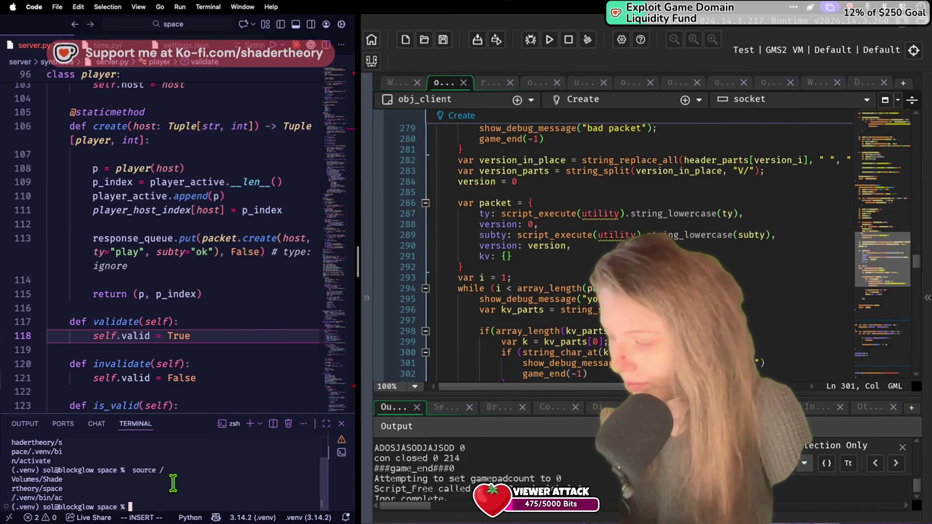
# Change into the server folder and start nodemon --ext py --exec python -m synthesis.
pyautogui.press('Up')
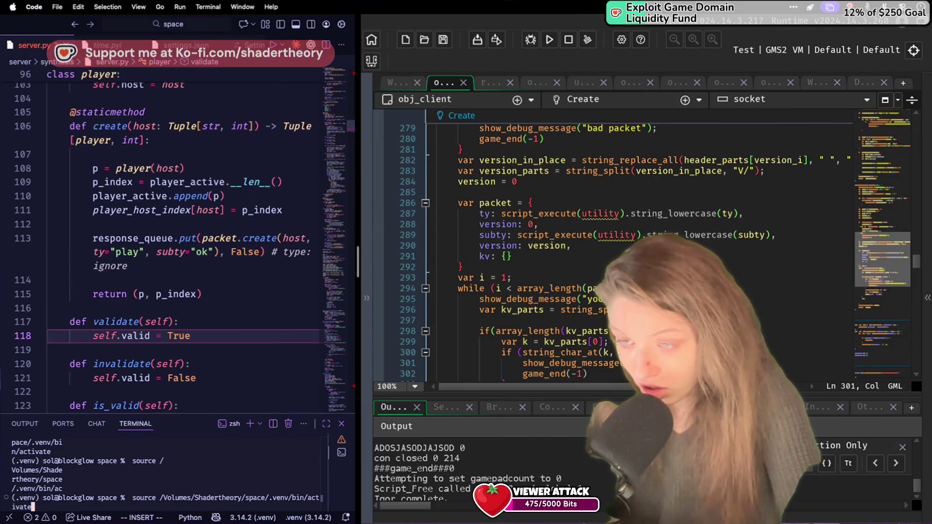
pyautogui.press('Down')
pyautogui.write('ver')
pyautogui.press('Return')
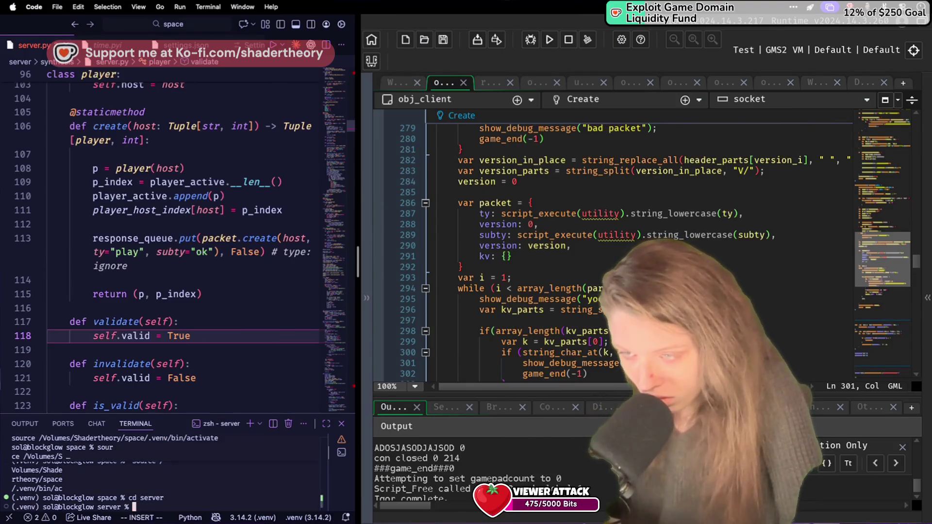
pyautogui.press('Up')
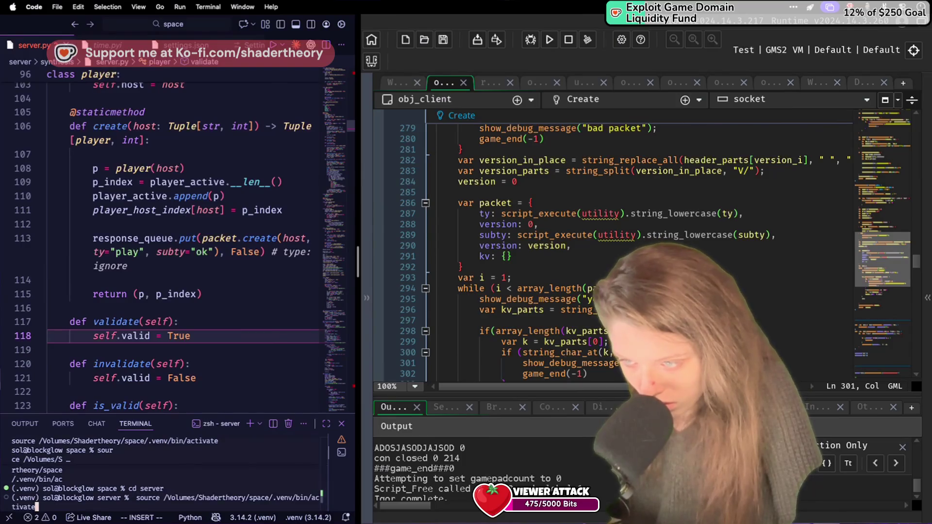
pyautogui.press('Return')
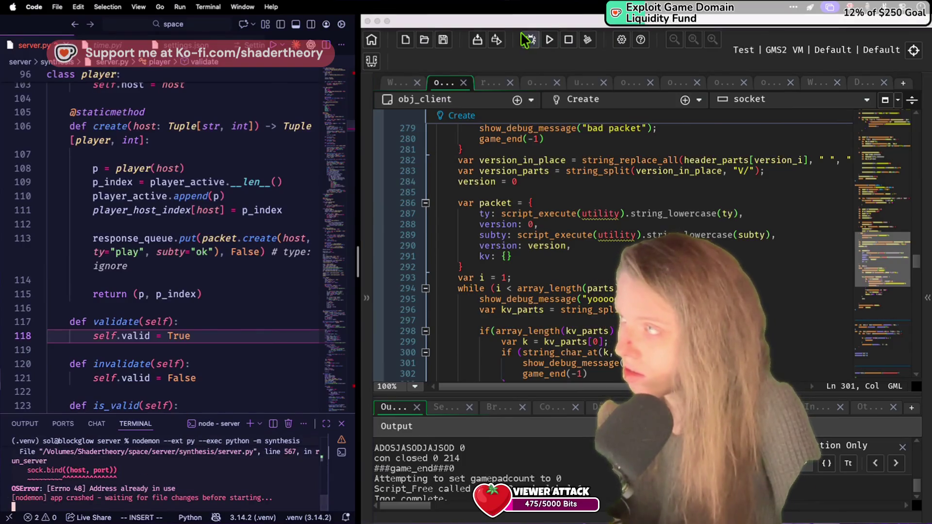
pyautogui.scroll(3, 185, 449)
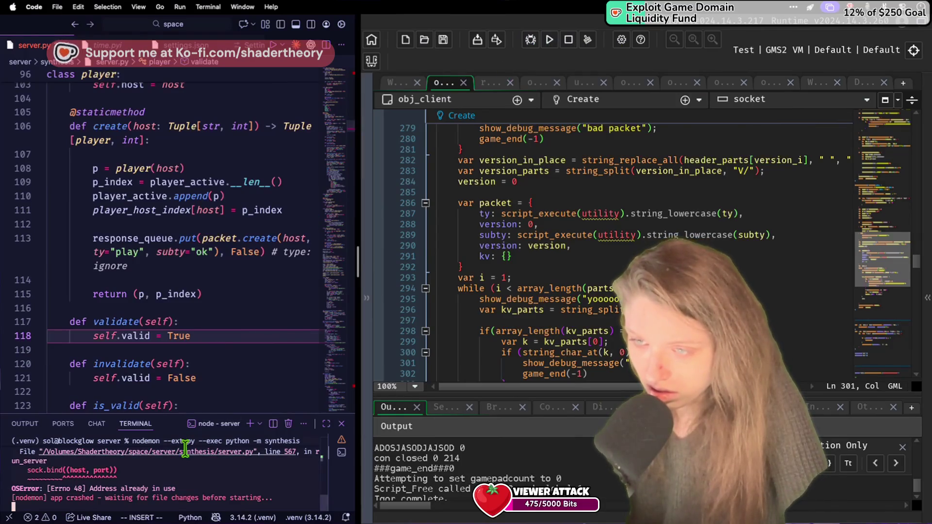
# Close the extra zsh terminal, then interrupt and rerun the nodemon server command.
pyautogui.click(343, 442)
pyautogui.click(289, 422)
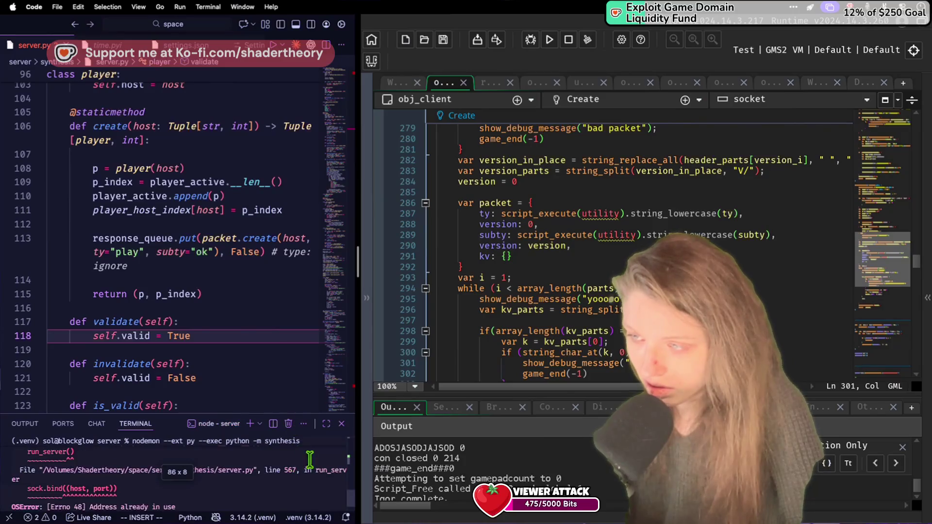
pyautogui.press('Up')
pyautogui.hotkey('ctrl', 'c')
pyautogui.press('Up')
pyautogui.press('Return')
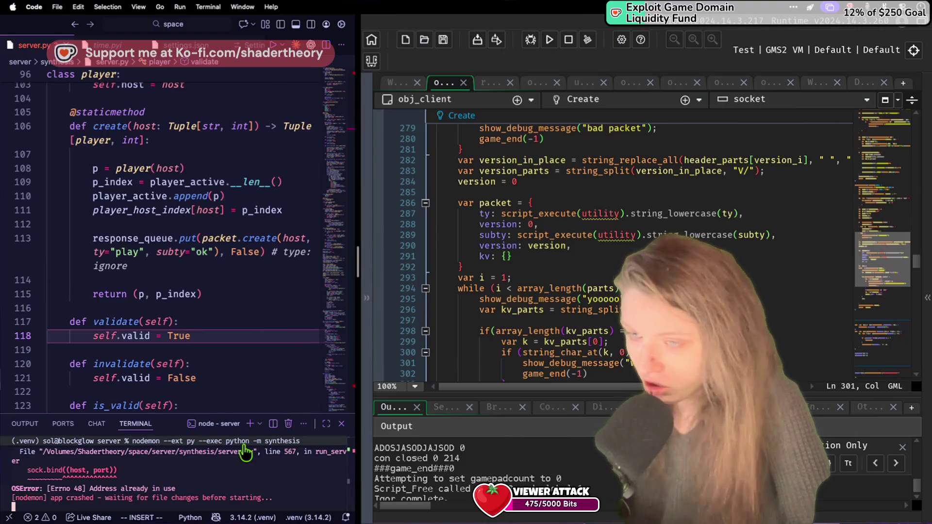
pyautogui.hotkey('ctrl', 'c')
pyautogui.press('Return')
pyautogui.press('Return')
pyautogui.press('Return')
pyautogui.write('nodemon --ext py --exec python -m synthesis')
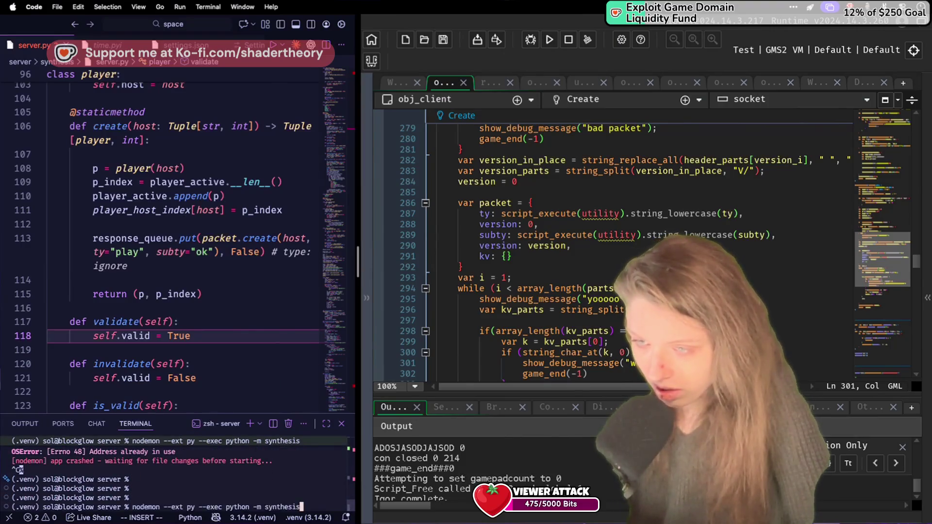
# Find what holds port 7777 with sudo lsof -i :7777 and kill Python process 22834.
pyautogui.press('Return')
pyautogui.hotkey('ctrl', 'c')
pyautogui.press('Return')
pyautogui.press('Return')
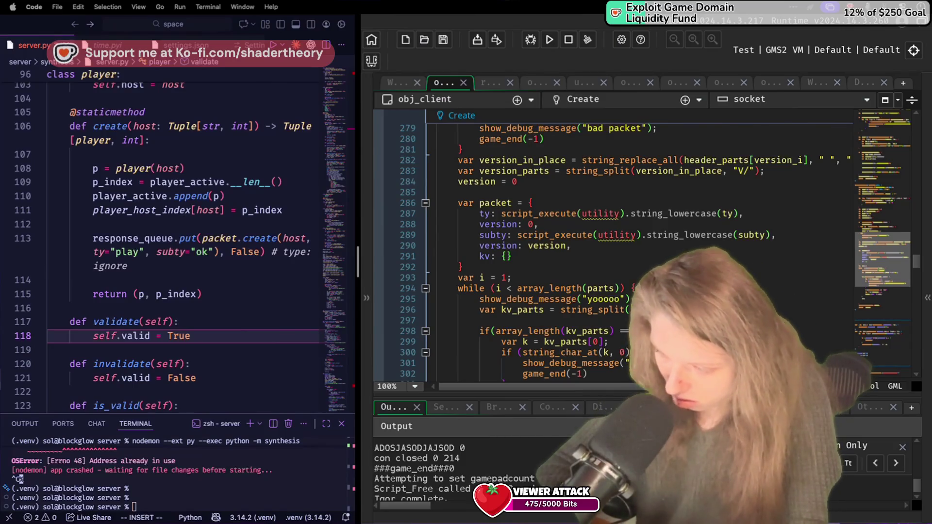
pyautogui.click(197, 495)
pyautogui.write('sudo lsof -i :')
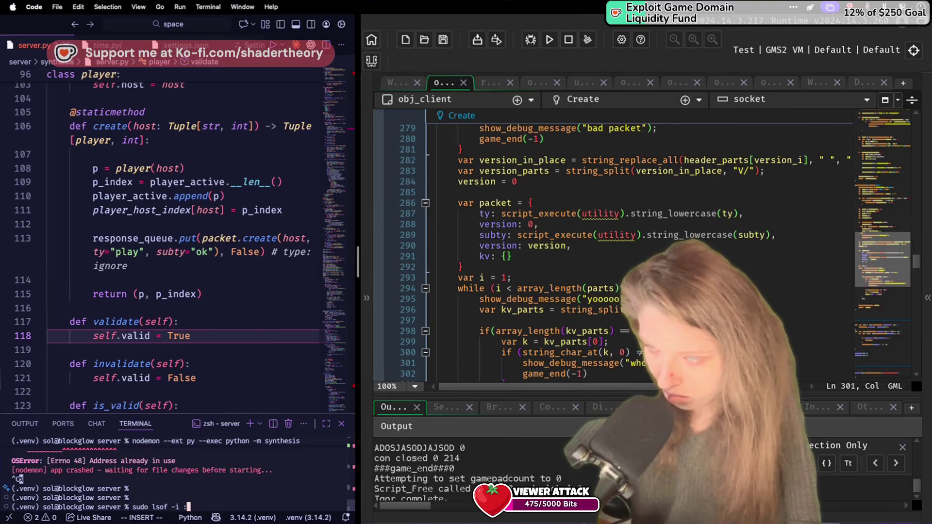
pyautogui.write('7777')
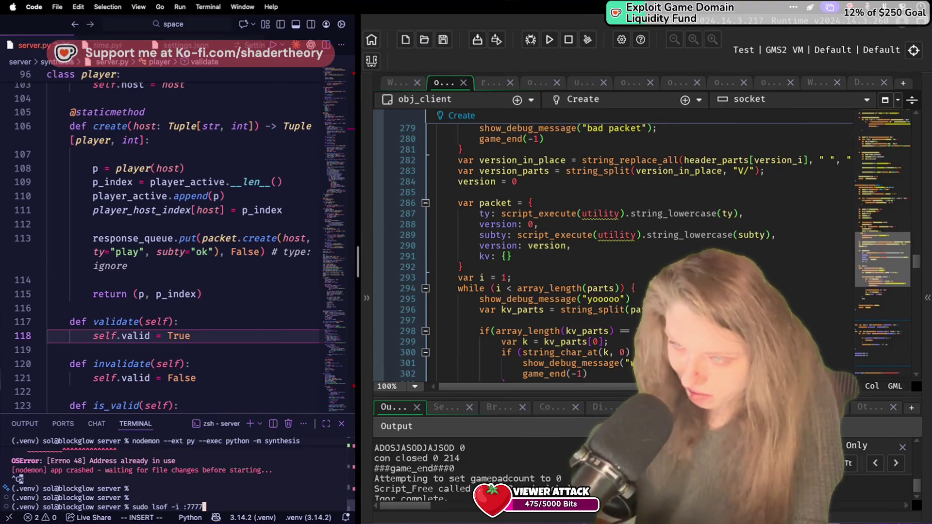
pyautogui.press('Return')
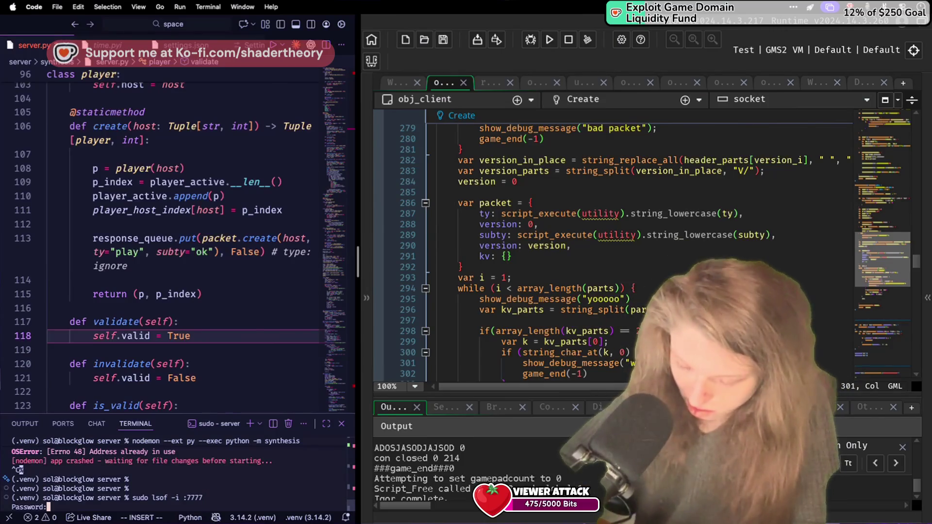
pyautogui.press('Return')
pyautogui.write('pkill -9')
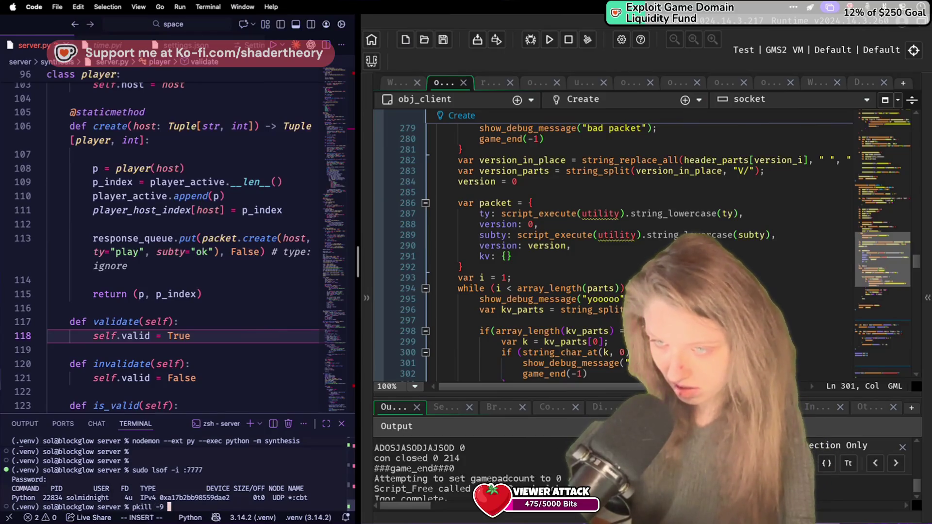
pyautogui.write('22834')
pyautogui.press('Return')
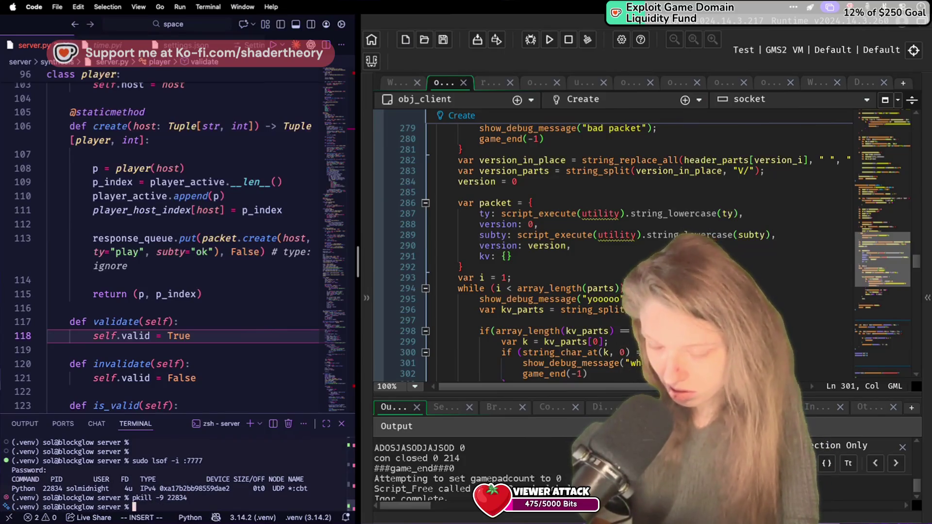
# Rerun and stop nodemon, recheck port 7777, and run sudo pkill python.
pyautogui.press('Up')
pyautogui.press('Up')
pyautogui.press('Up')
pyautogui.press('Return')
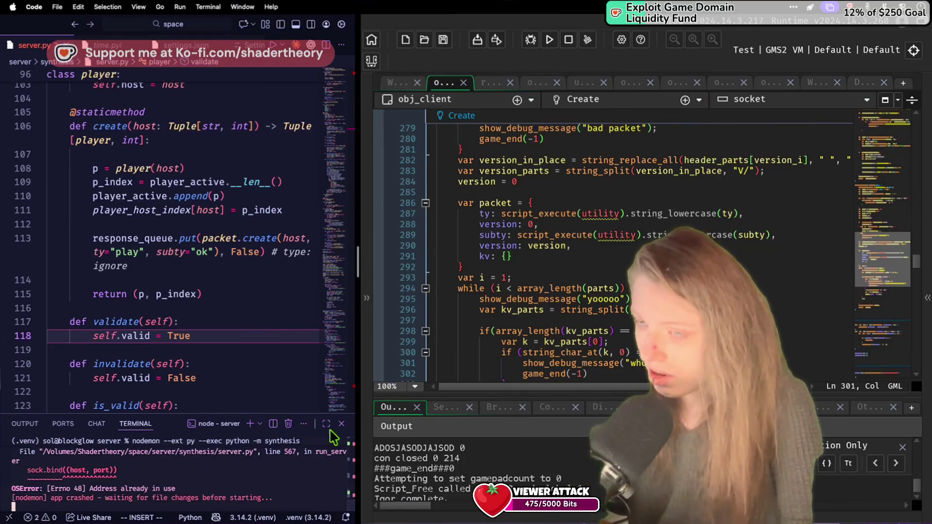
pyautogui.hotkey('ctrl', 'c')
pyautogui.press('Return')
pyautogui.press('Up')
pyautogui.press('Up')
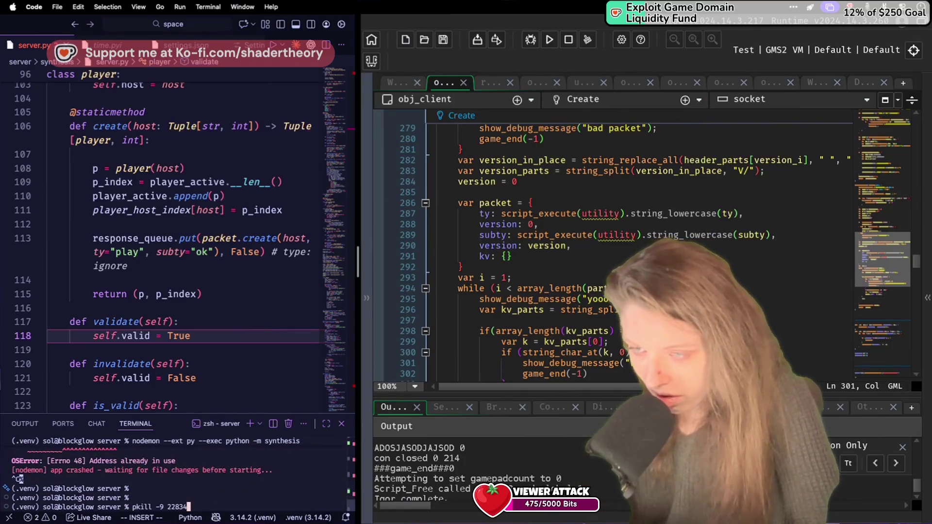
pyautogui.press('Return')
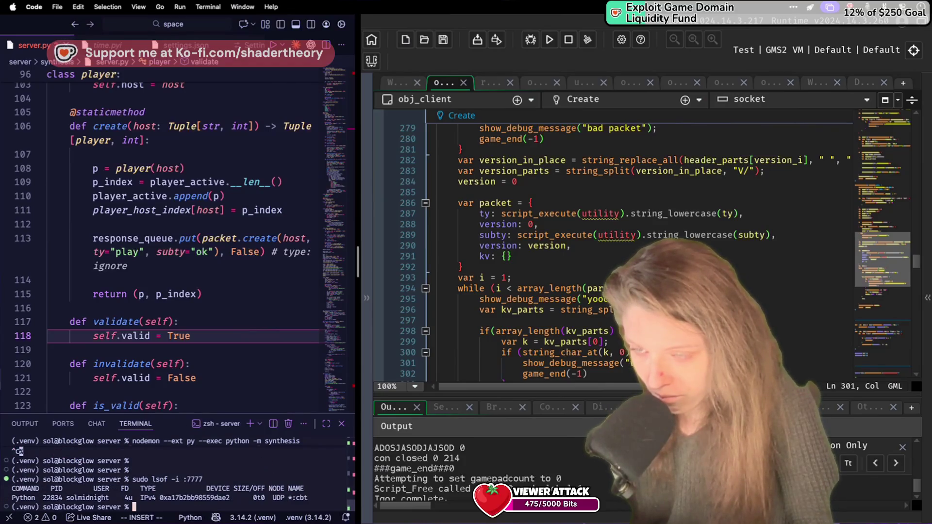
pyautogui.write('sud')
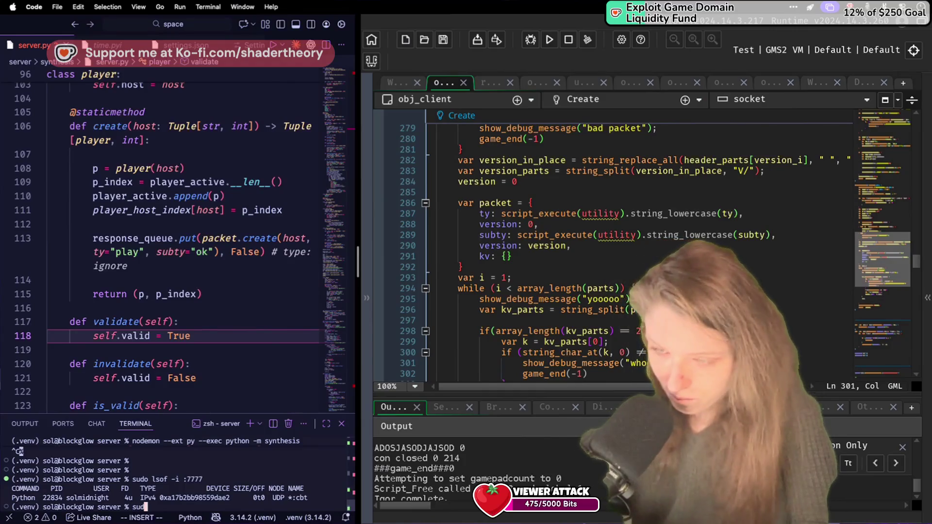
pyautogui.write('o pkill python')
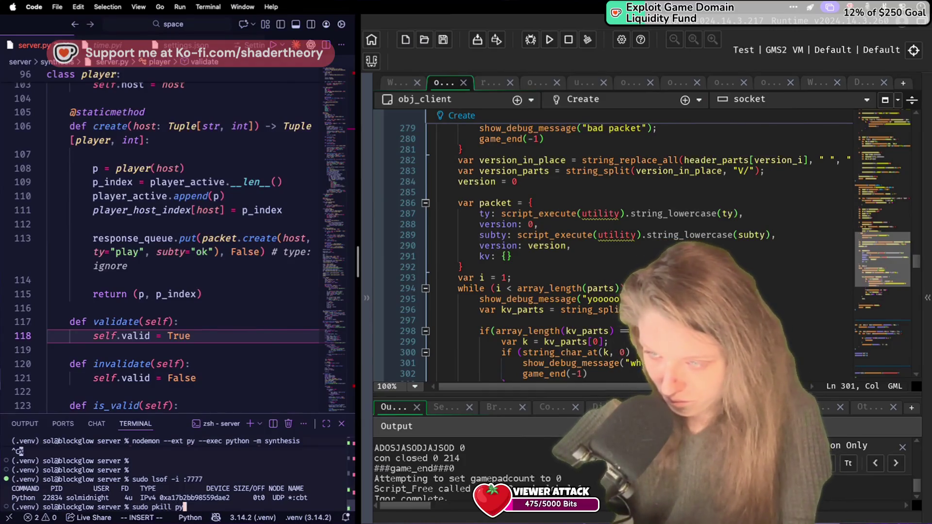
pyautogui.press('Return')
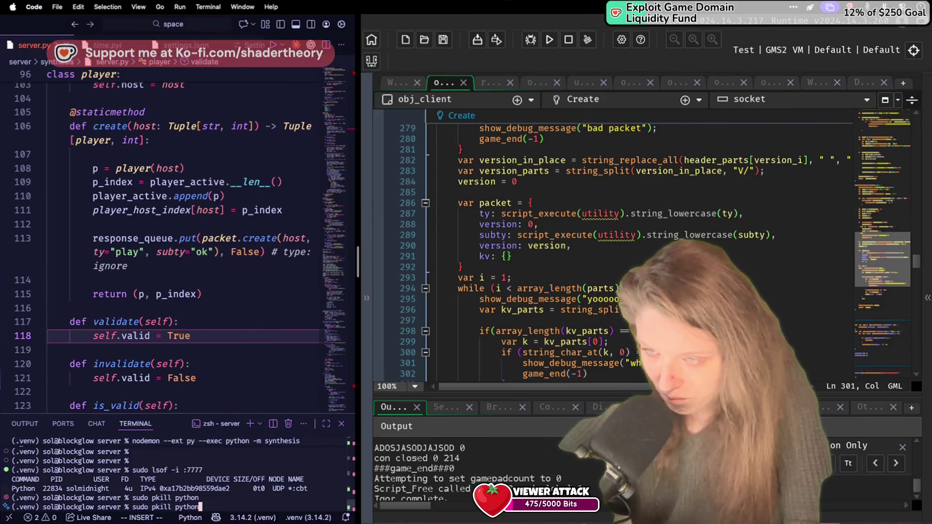
# Run killall Python and restart the synthesis server under nodemon.
pyautogui.press('Return')
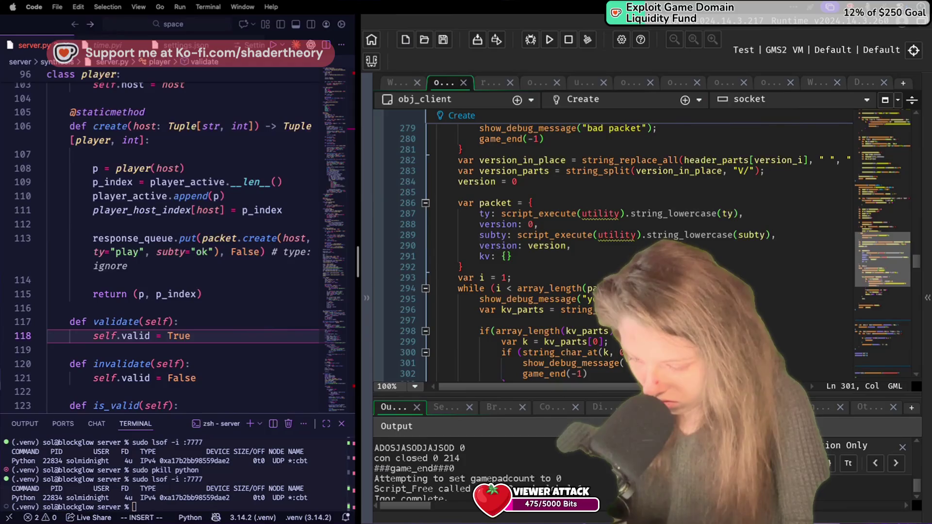
pyautogui.write('killall Python')
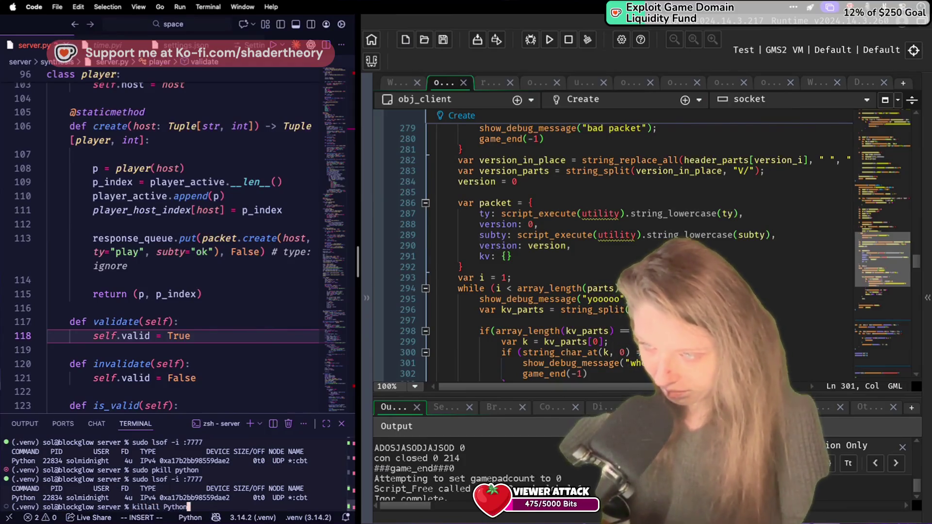
pyautogui.press('Return')
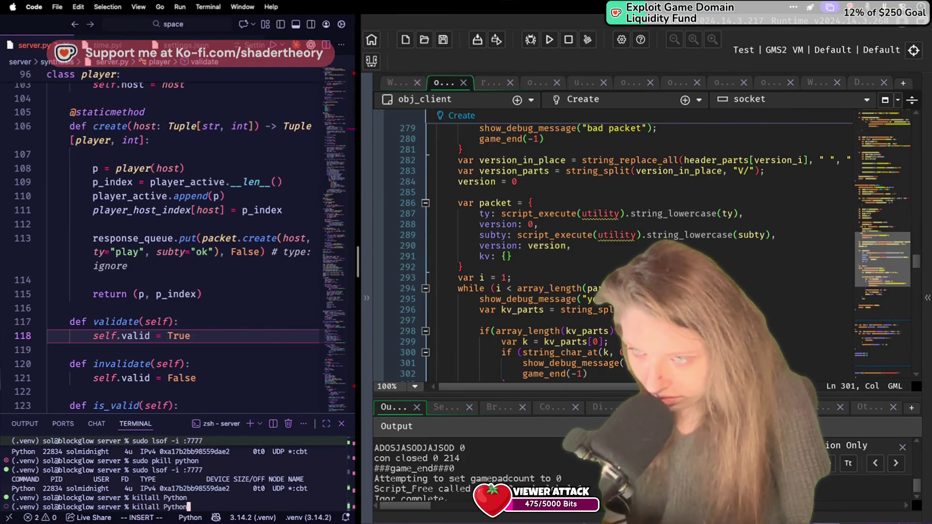
pyautogui.press('Up')
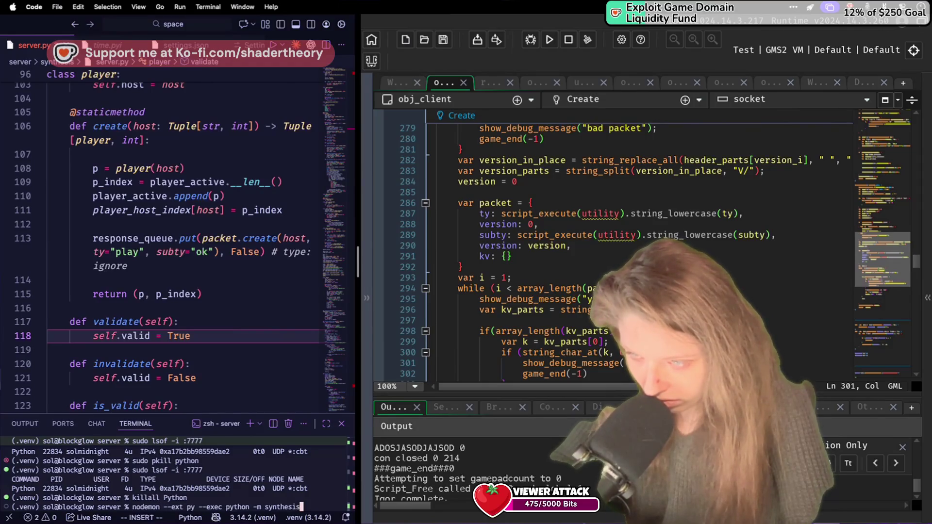
pyautogui.press('Return')
pyautogui.press('Return')
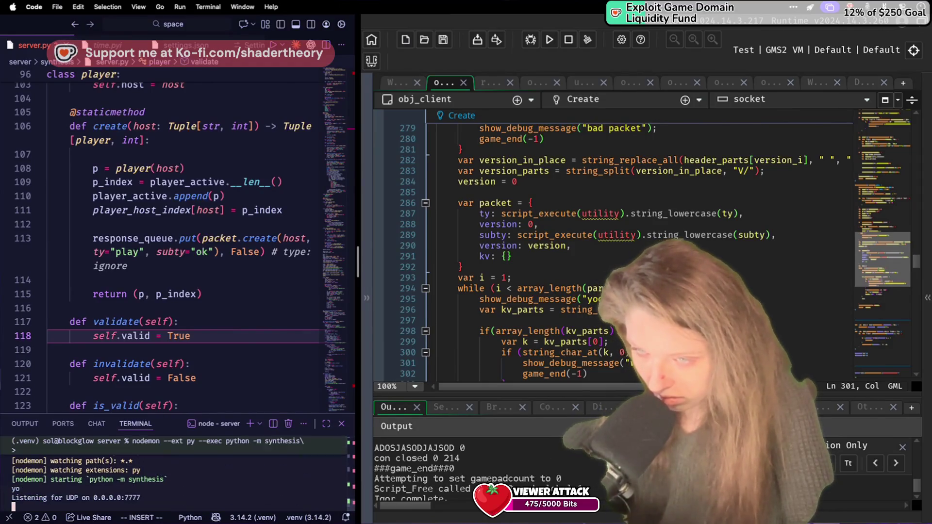
# Run the GameMaker client, stop it, and scroll the output to review ping, pong and state-switch packets.
pyautogui.click(549, 40)
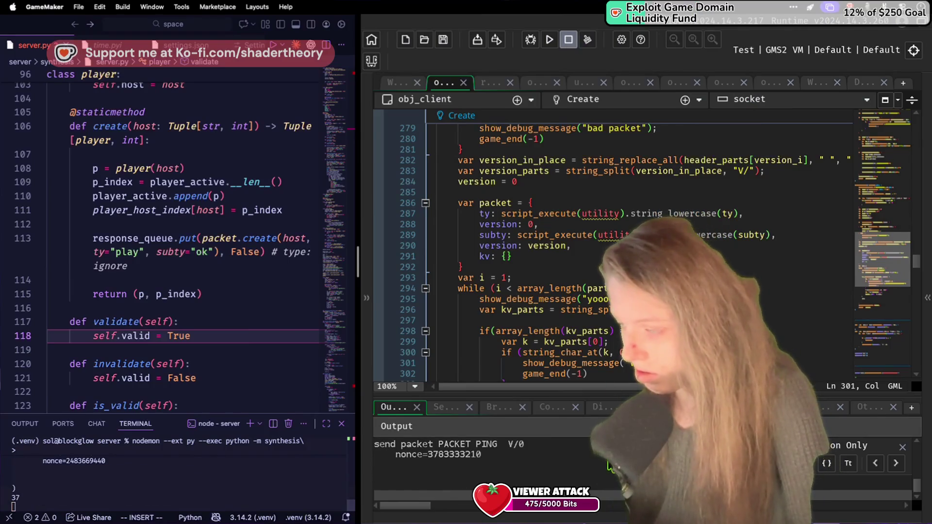
pyautogui.click(568, 40)
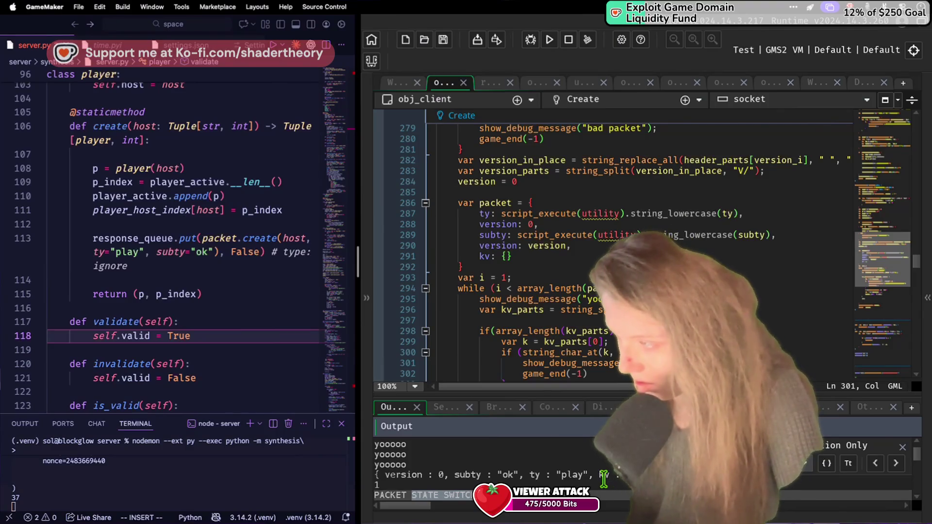
pyautogui.scroll(-1, 607, 481)
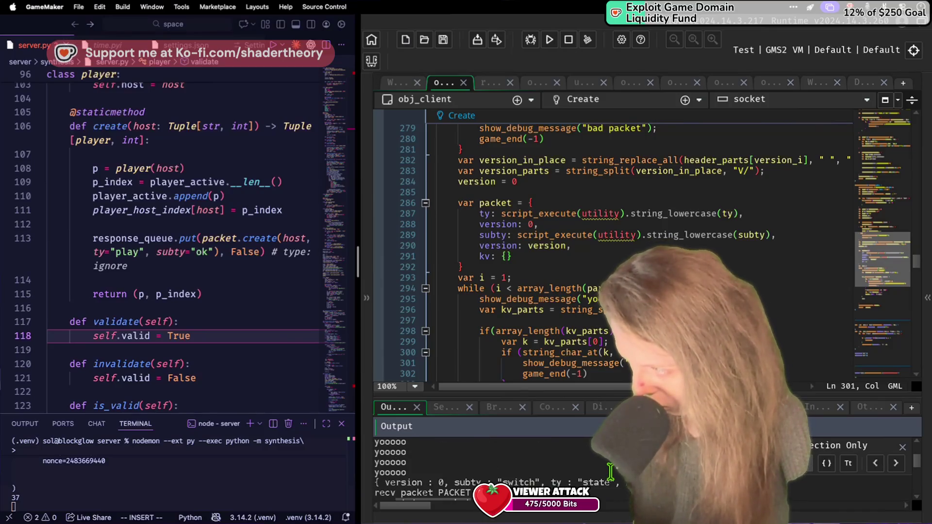
pyautogui.scroll(-1, 611, 471)
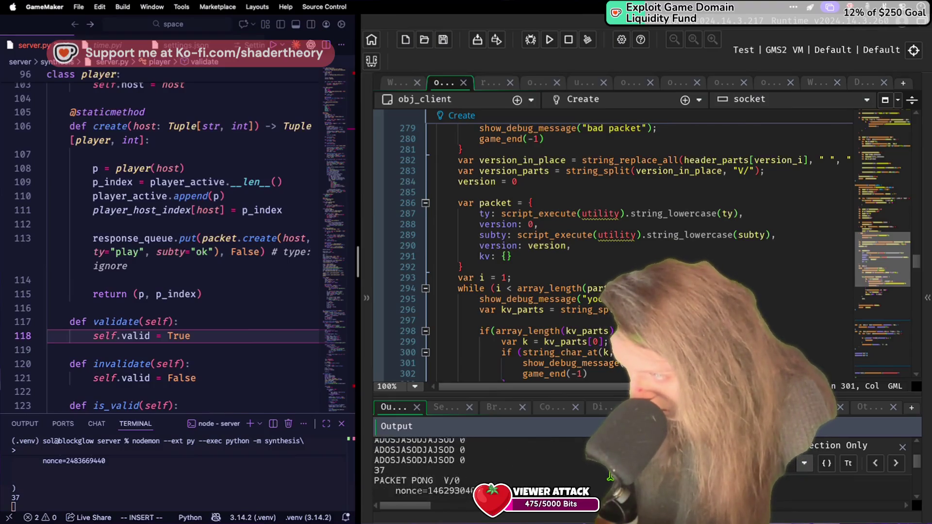
pyautogui.scroll(1, 610, 476)
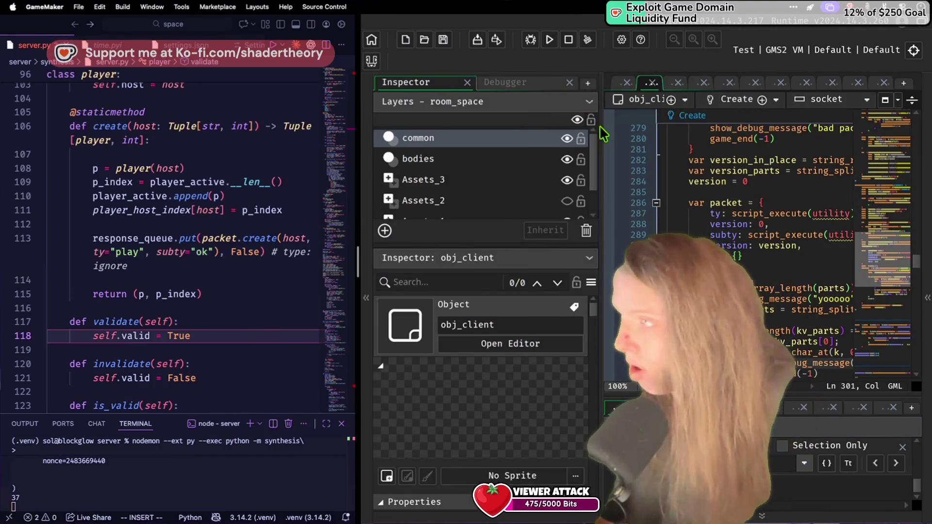
# Scroll obj_client's Create event to switch_state at line 139 and select state_desired.
pyautogui.scroll(15, 643, 190)
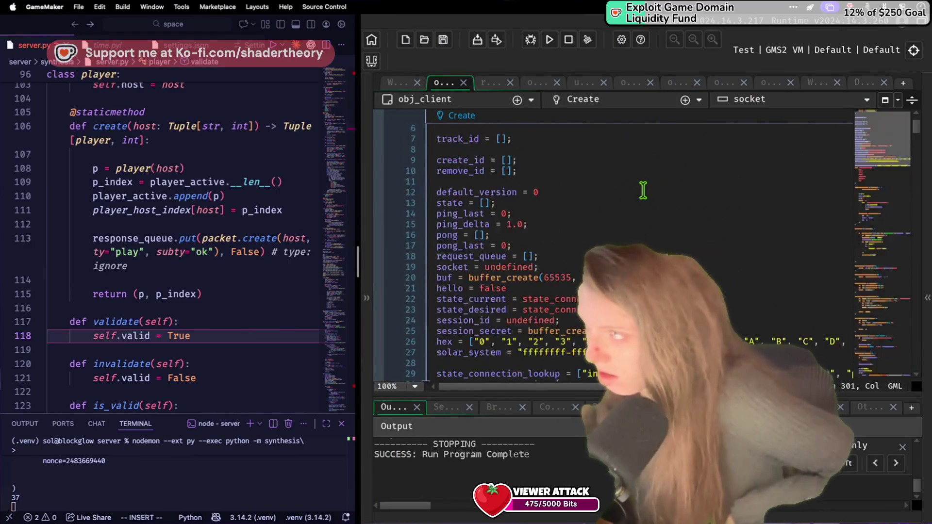
pyautogui.scroll(-9, 643, 190)
pyautogui.scroll(2, 642, 190)
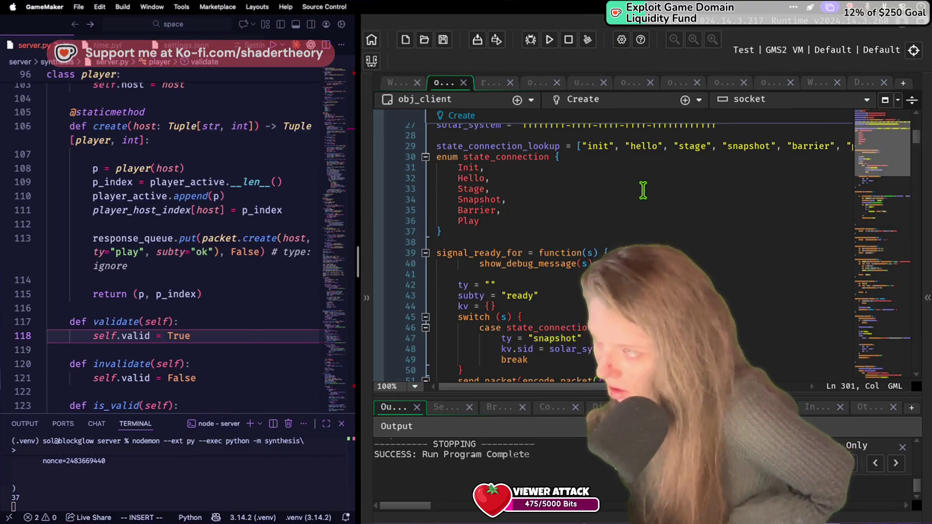
pyautogui.scroll(-10, 643, 190)
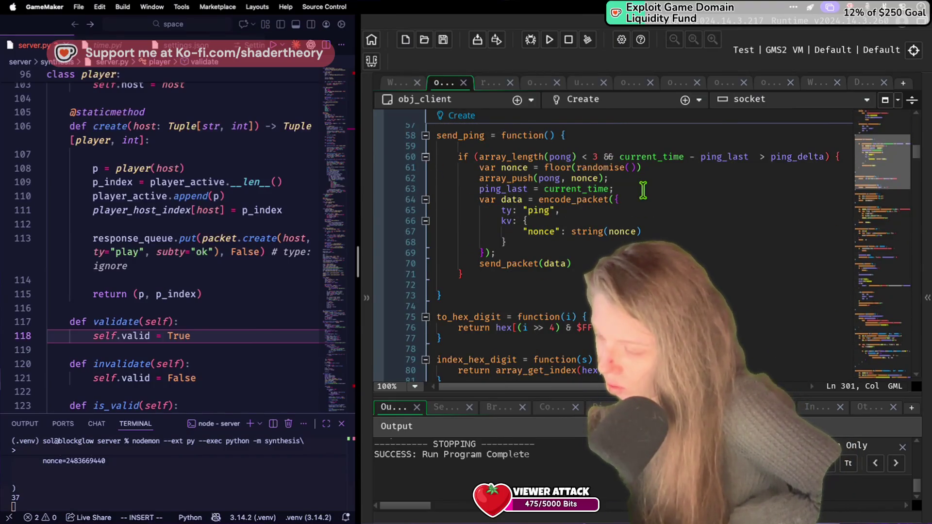
pyautogui.scroll(-20, 643, 190)
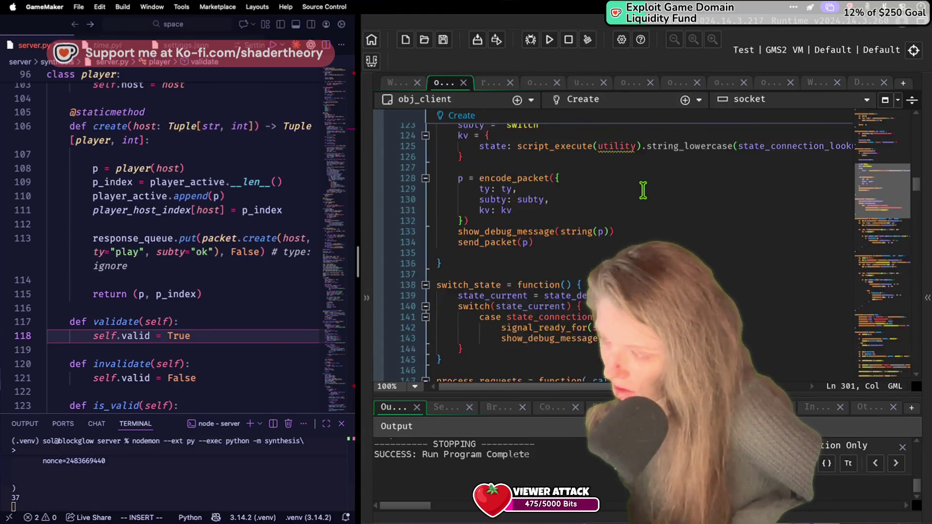
pyautogui.scroll(-4, 643, 190)
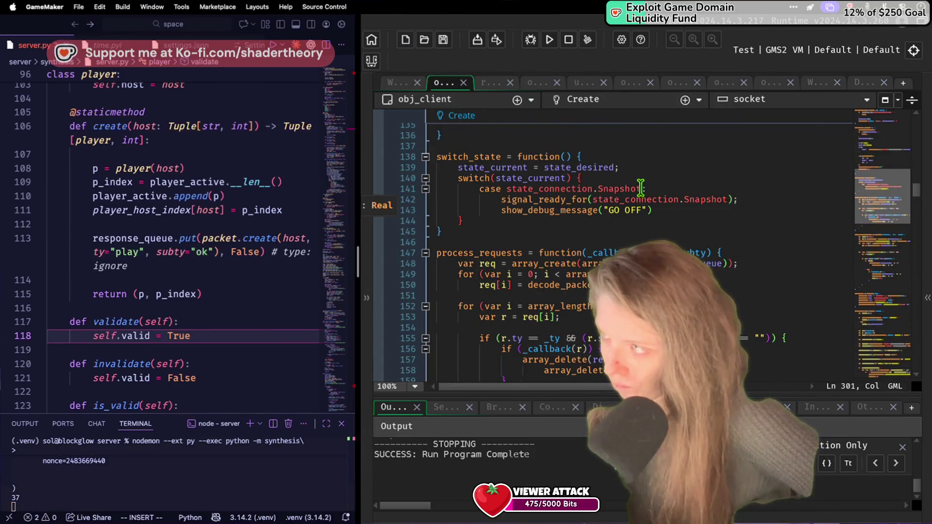
pyautogui.doubleClick(610, 168)
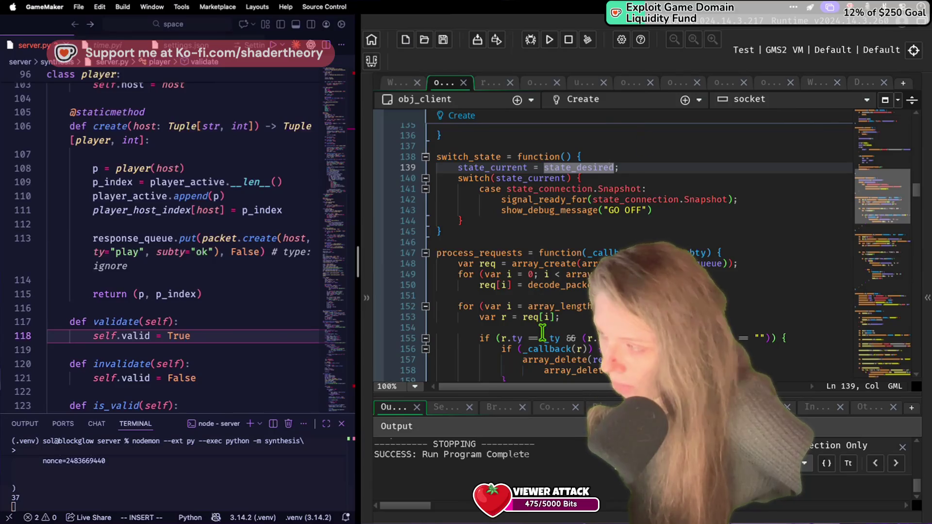
pyautogui.click(465, 454)
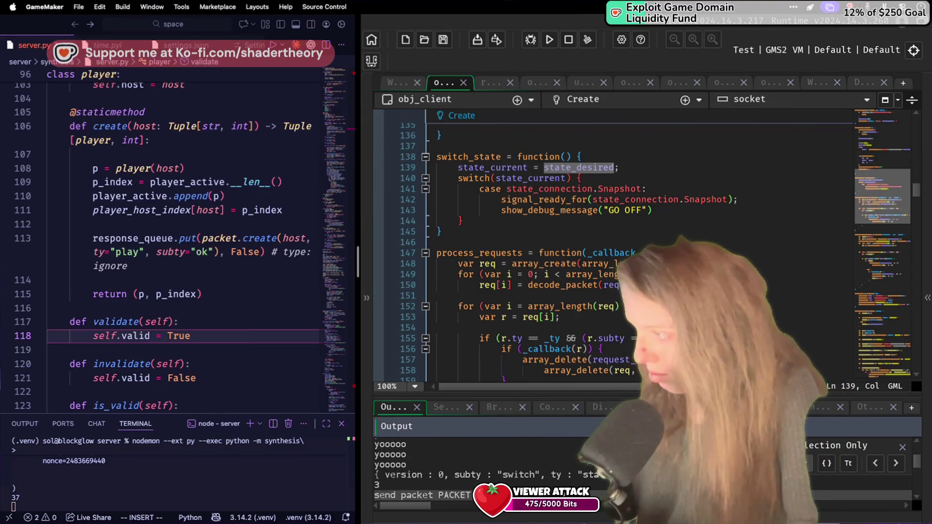
pyautogui.click(216, 267)
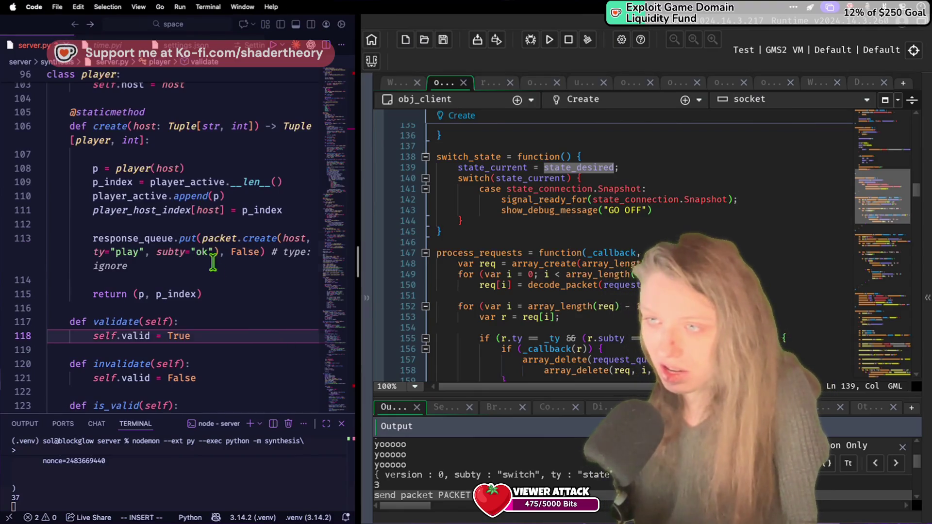
# Scroll server.py to process_game_request's state-switch cases and widen the VS Code window.
pyautogui.scroll(-15, 208, 325)
pyautogui.press('super+f')
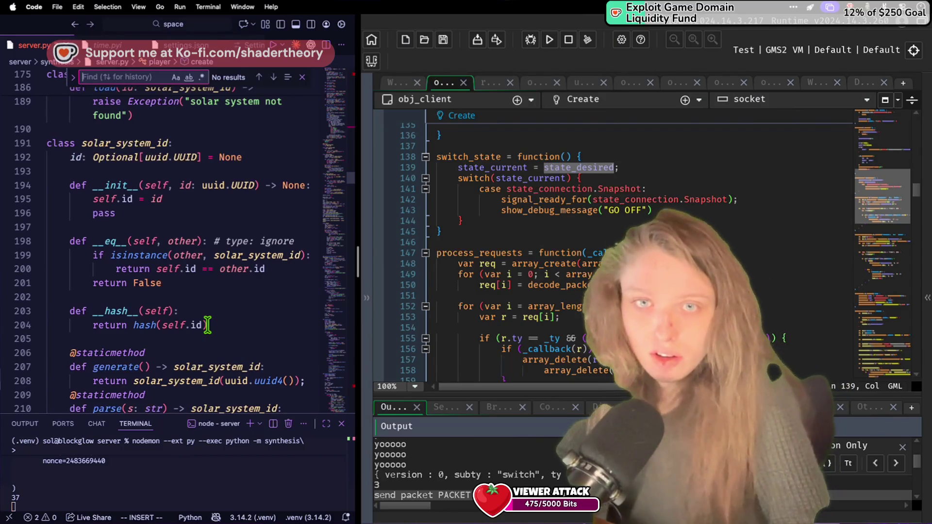
pyautogui.scroll(-20, 208, 325)
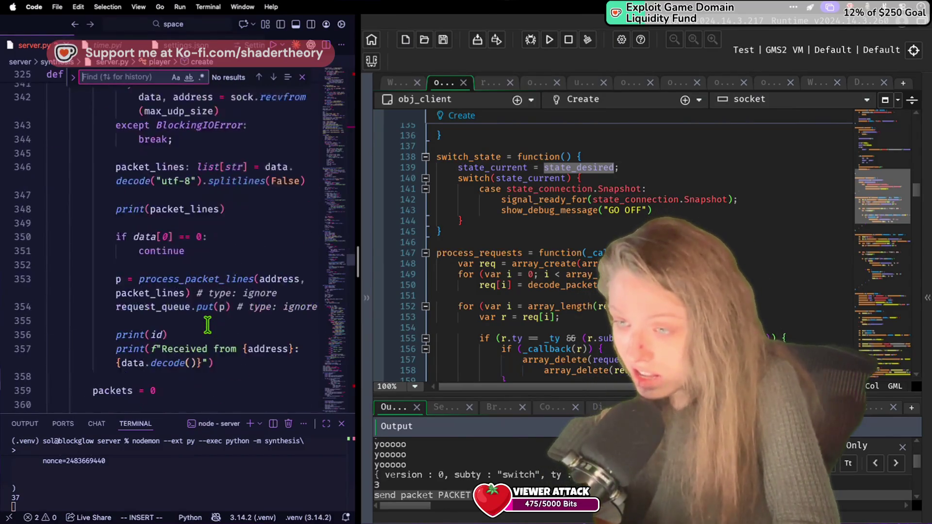
pyautogui.scroll(-12, 207, 324)
pyautogui.scroll(-3, 207, 324)
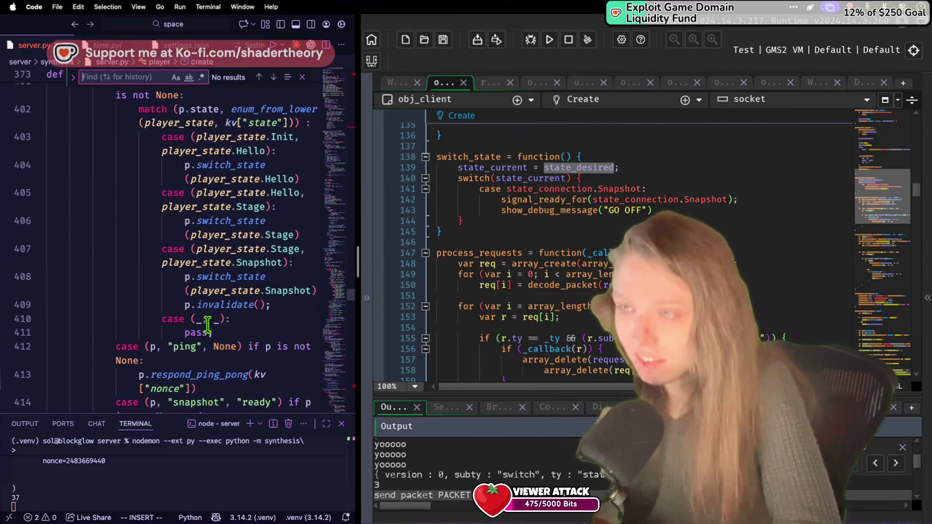
pyautogui.scroll(1, 208, 324)
pyautogui.scroll(3, 295, 283)
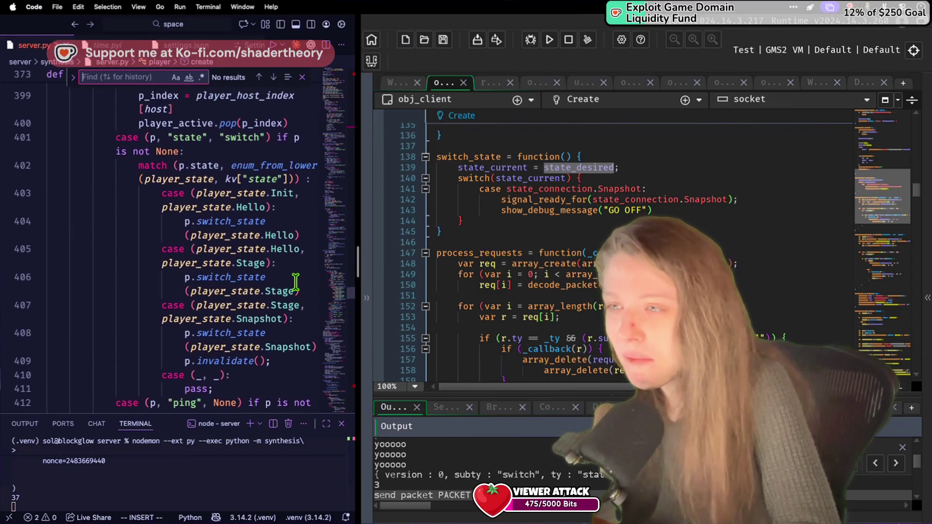
pyautogui.scroll(2, 296, 283)
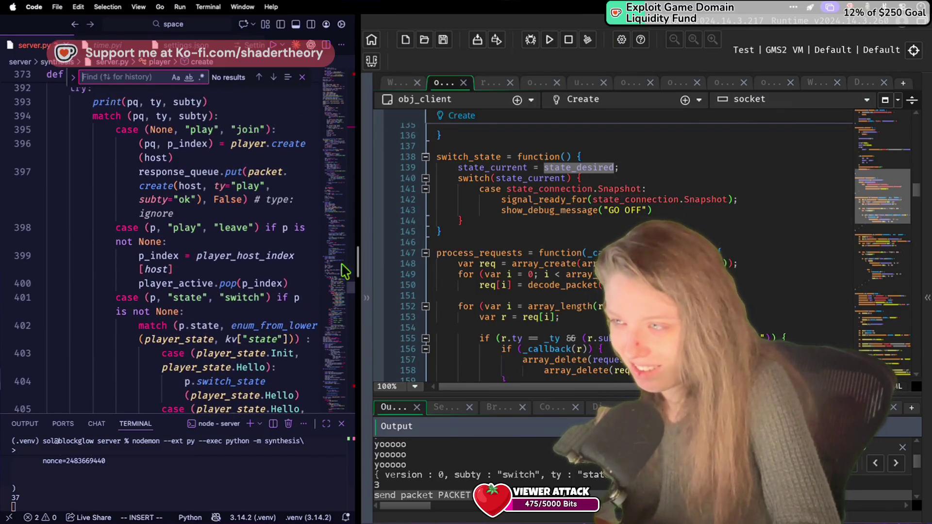
pyautogui.moveTo(359, 270); pyautogui.dragTo(522, 270)
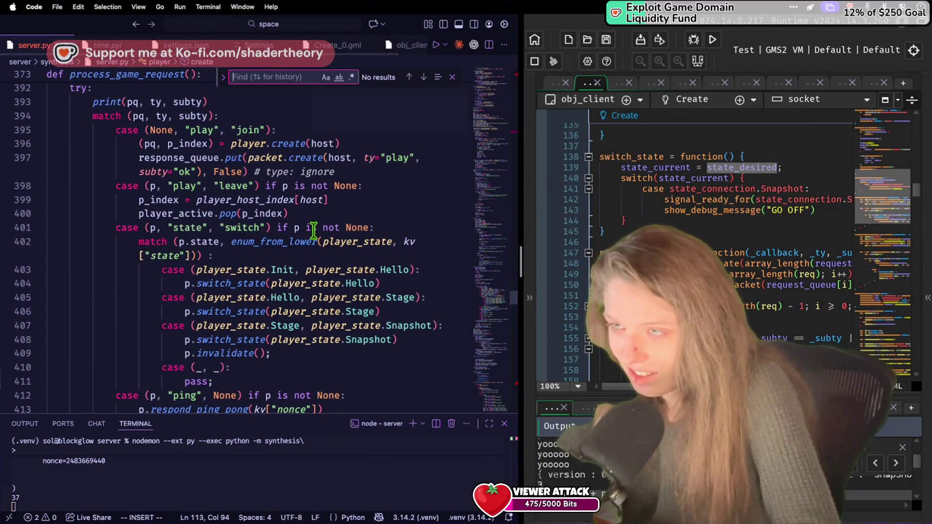
pyautogui.scroll(4, 307, 224)
pyautogui.scroll(-6, 313, 230)
pyautogui.scroll(-1, 313, 230)
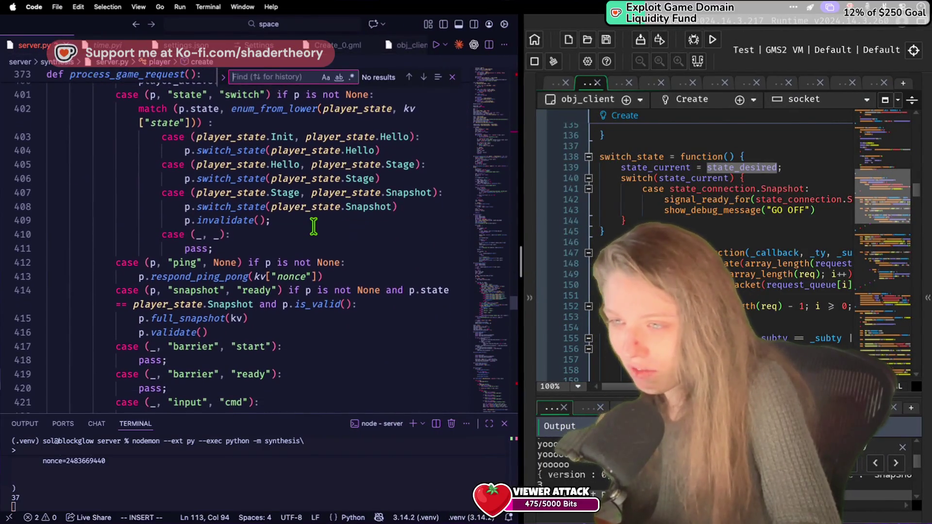
pyautogui.click(134, 345)
pyautogui.click(197, 331)
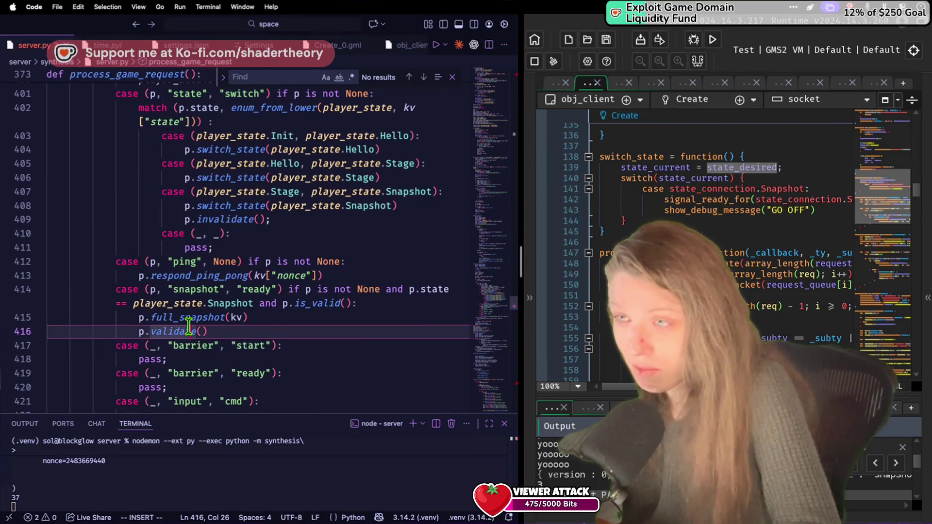
pyautogui.scroll(2, 342, 268)
pyautogui.click(391, 270)
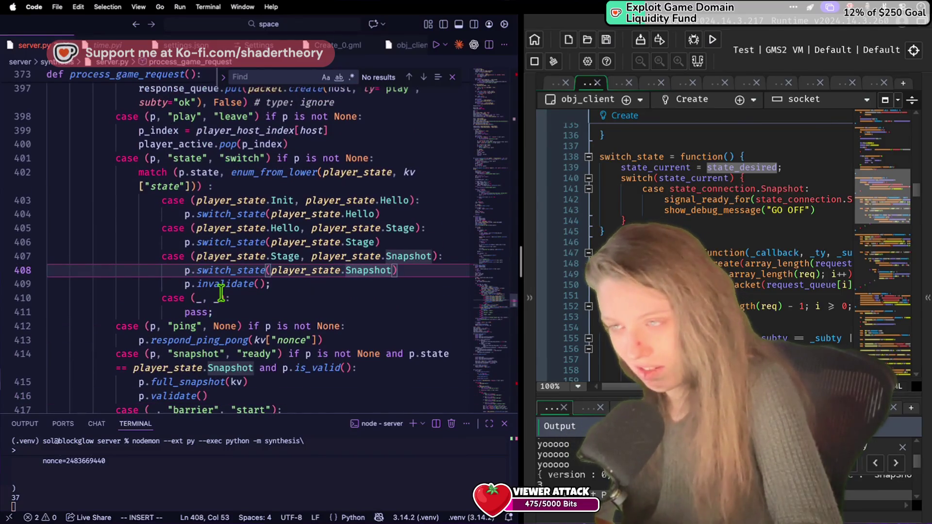
pyautogui.click(236, 301)
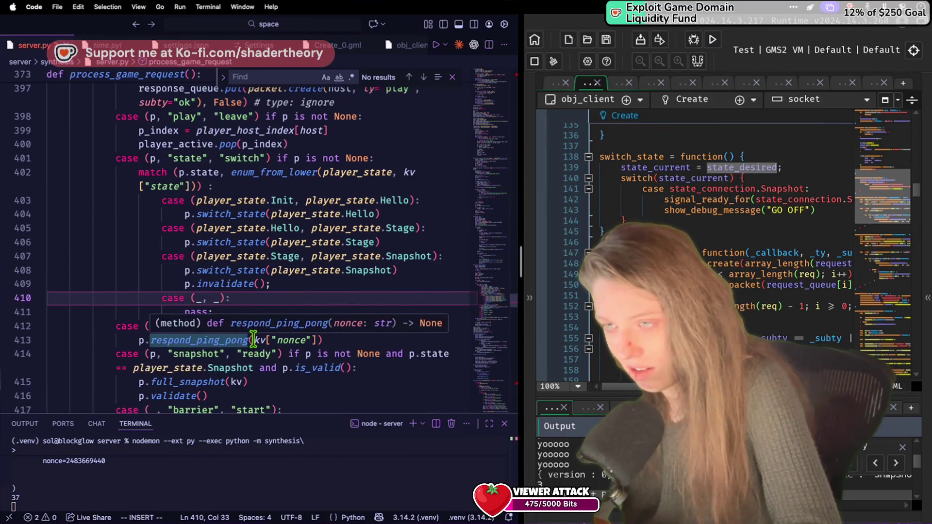
pyautogui.click(253, 368)
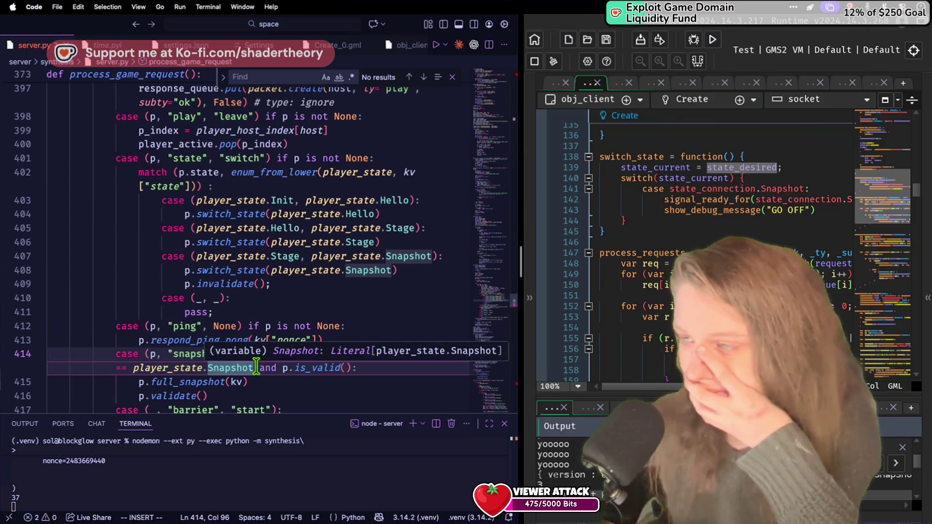
pyautogui.click(258, 383)
pyautogui.click(262, 410)
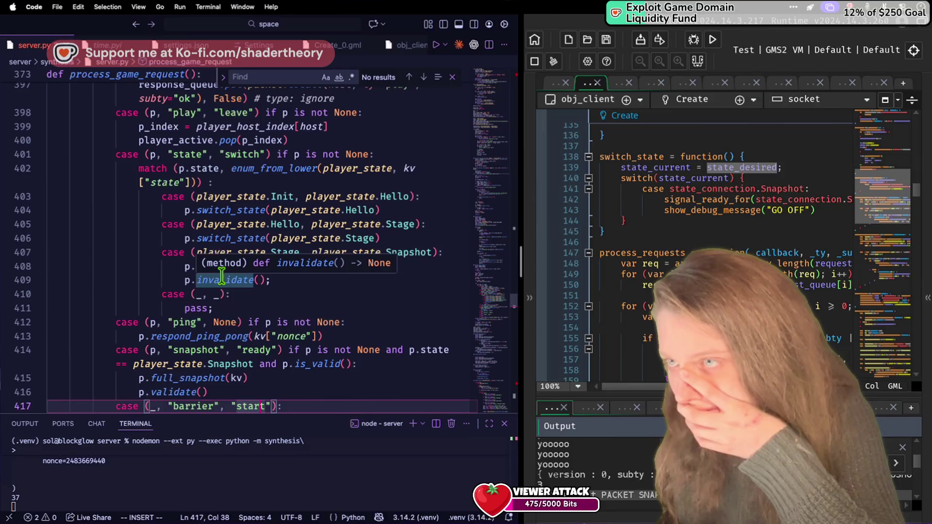
pyautogui.scroll(2, 221, 277)
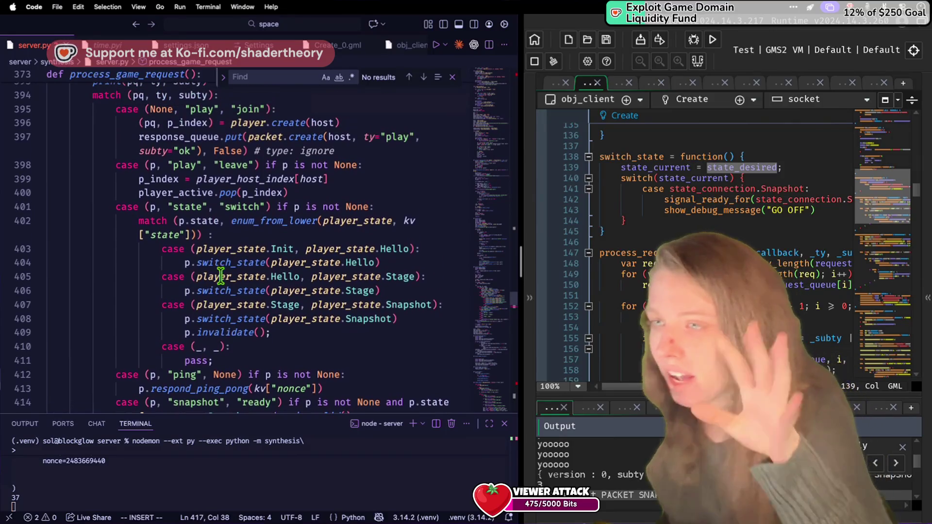
pyautogui.scroll(1, 199, 330)
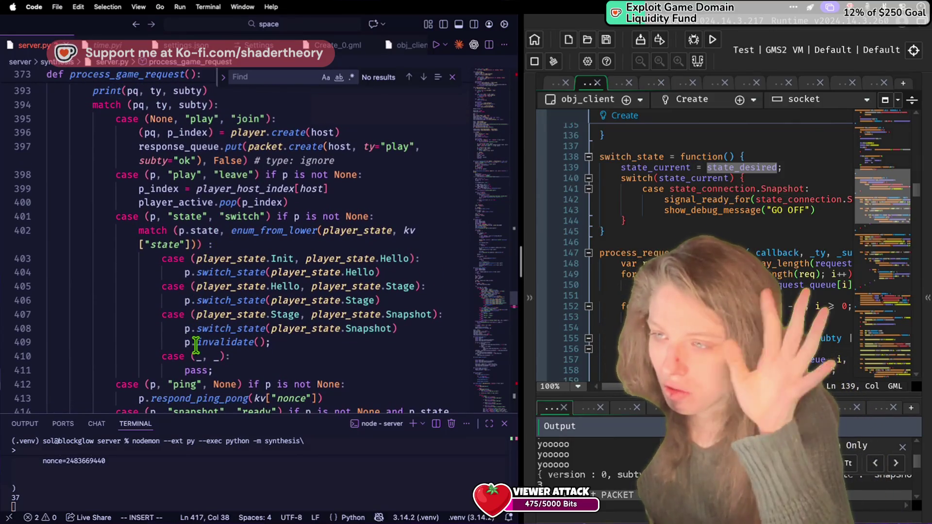
pyautogui.click(190, 343)
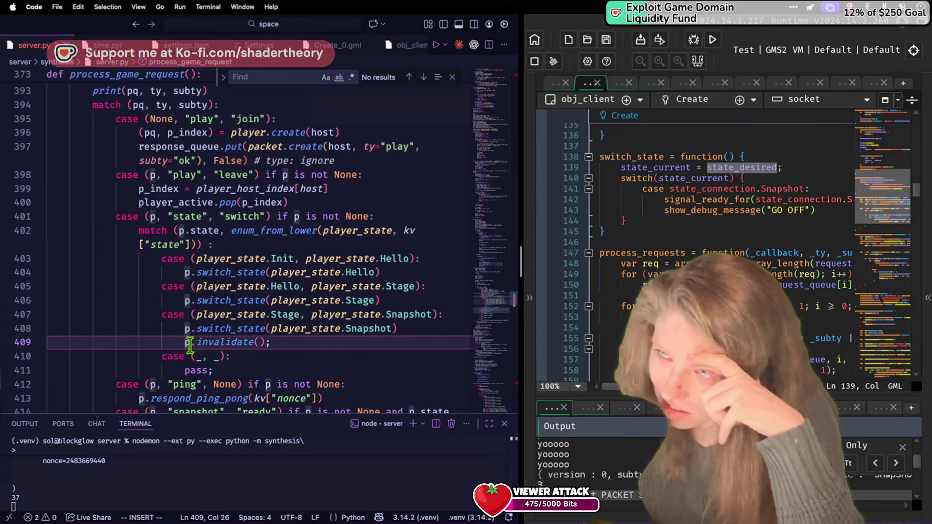
pyautogui.scroll(-2, 190, 345)
pyautogui.scroll(-3, 189, 346)
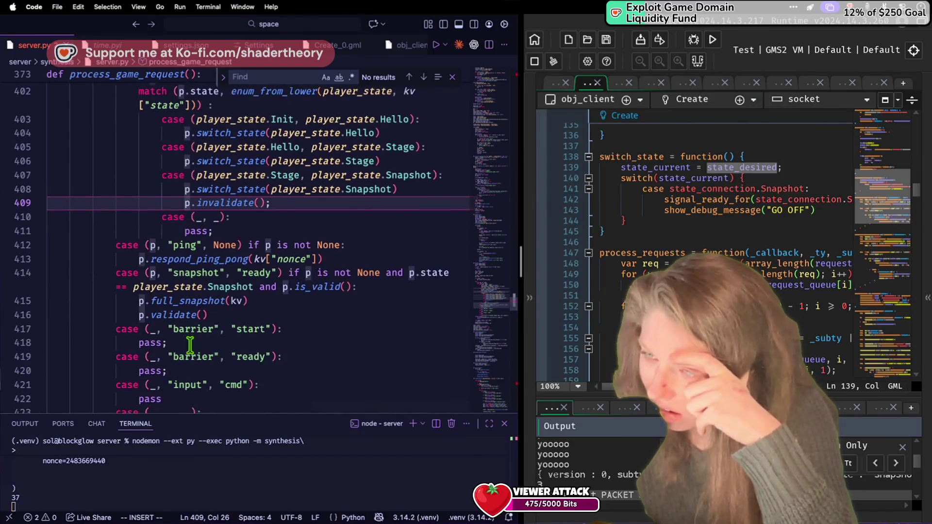
pyautogui.scroll(1, 190, 345)
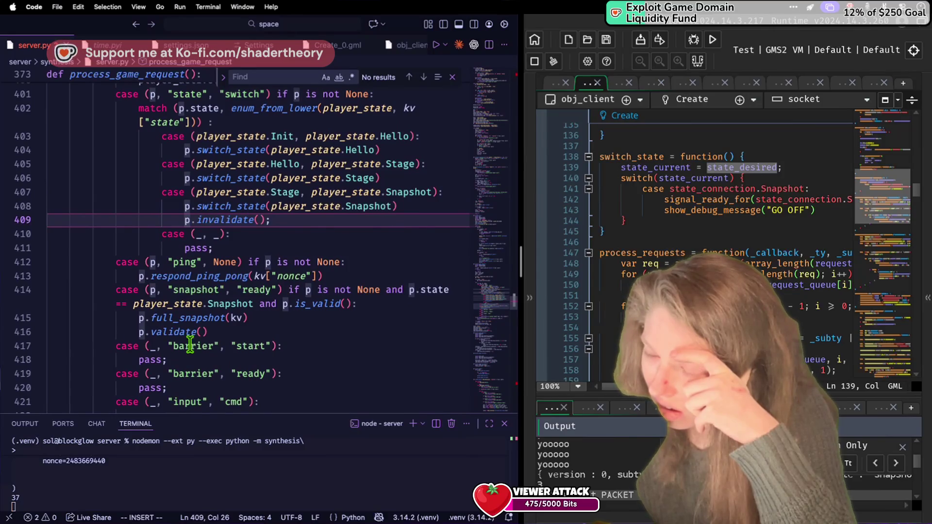
pyautogui.scroll(-2, 190, 345)
pyautogui.scroll(1, 189, 346)
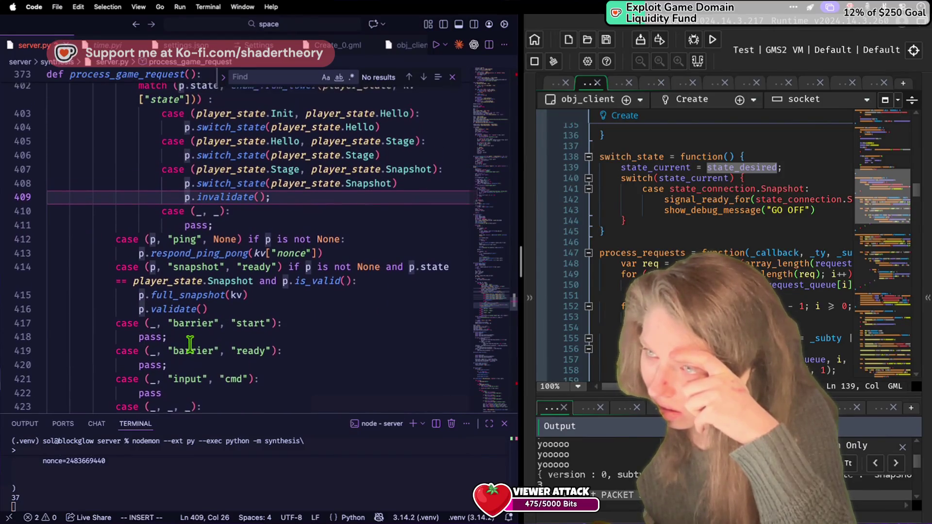
pyautogui.scroll(1, 189, 344)
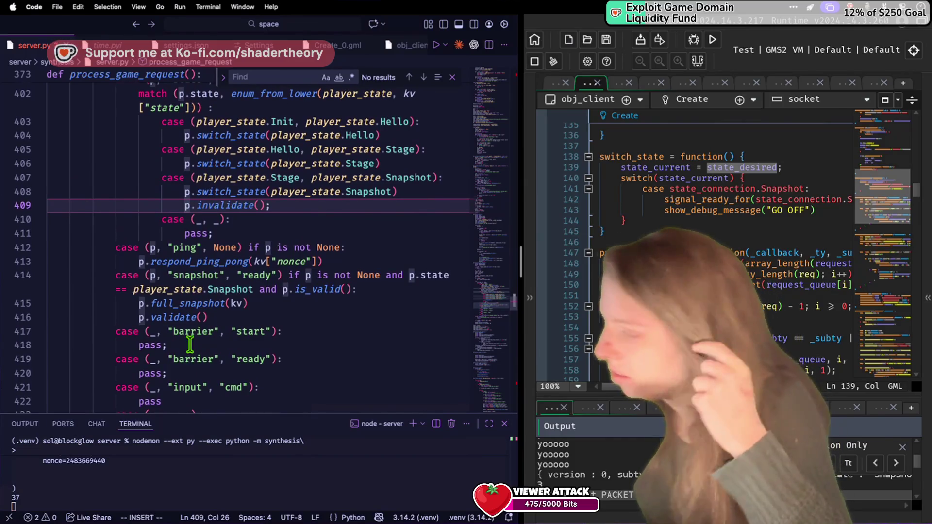
pyautogui.scroll(-1, 189, 345)
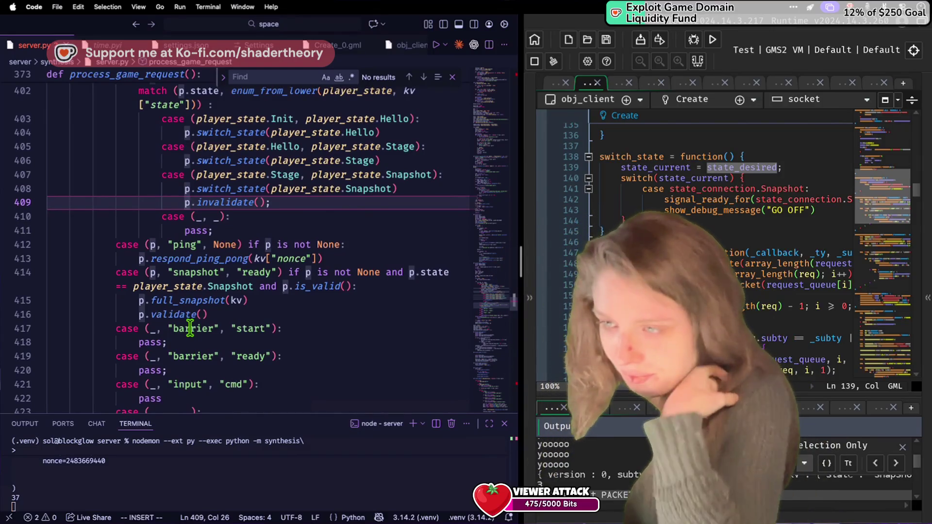
pyautogui.scroll(2, 190, 329)
pyautogui.scroll(3, 190, 328)
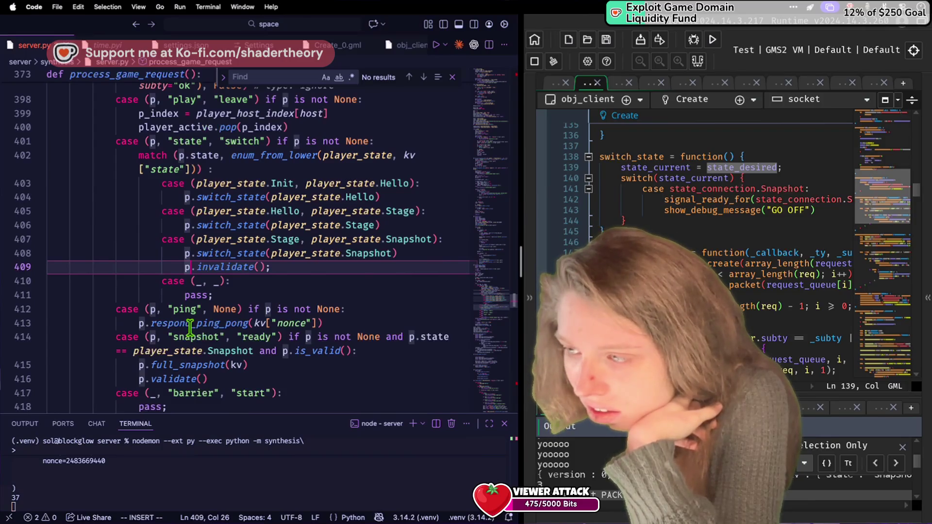
pyautogui.moveTo(313, 346)
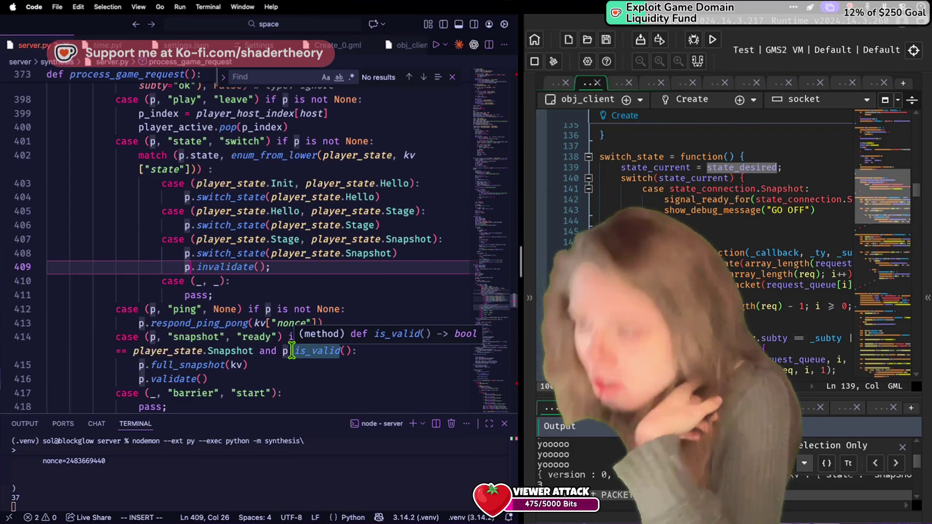
# Remove the stray 'is' on line 414 so it reads not p.is_valid(), save, and run the client.
pyautogui.click(313, 347)
pyautogui.scroll(-1, 284, 350)
pyautogui.write('is not')
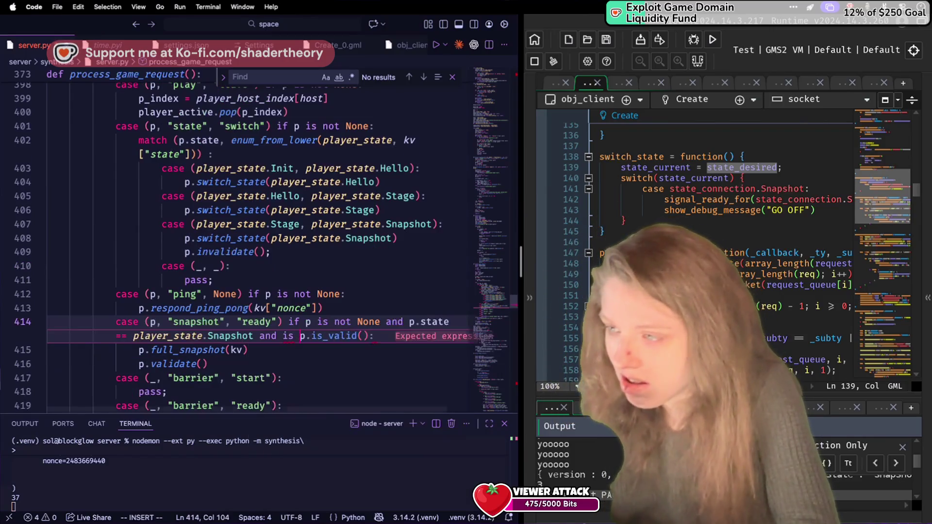
pyautogui.doubleClick(289, 335)
pyautogui.press('BackSpace')
pyautogui.press('BackSpace')
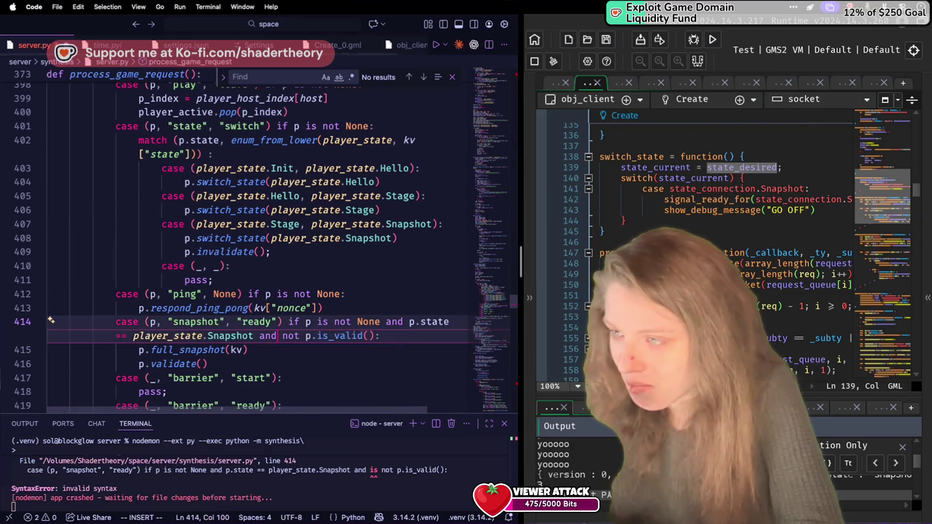
pyautogui.hotkey('ctrl', 's')
pyautogui.click(301, 256)
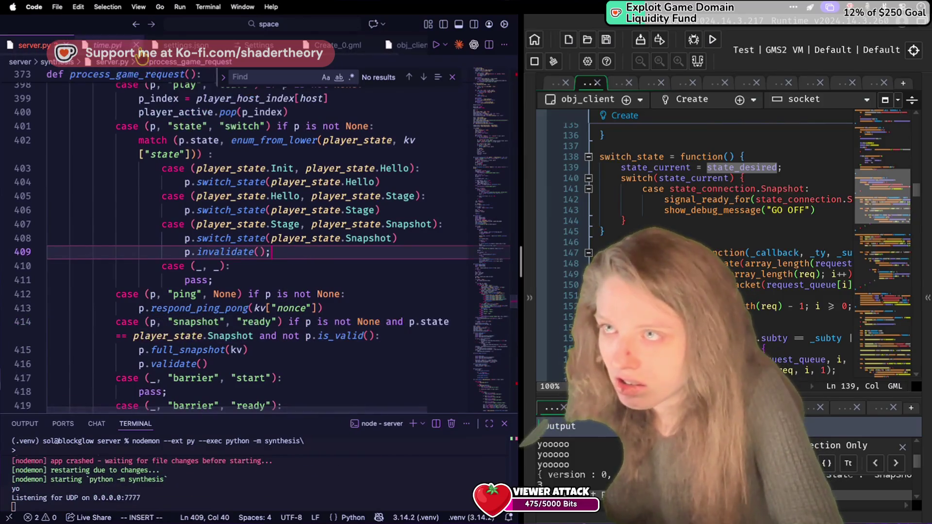
pyautogui.click(712, 40)
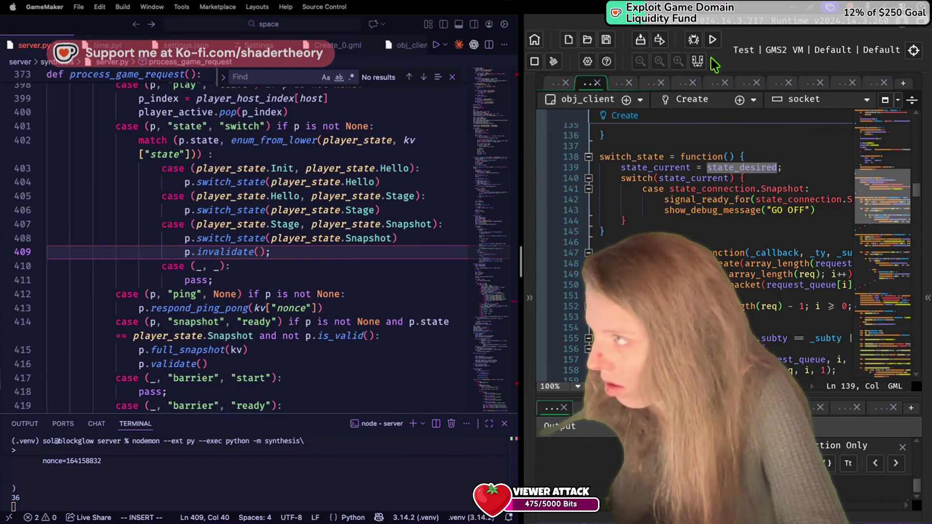
# Widen the GameMaker editor to most of the screen, scroll obj_client's Create code, and expand the Assets panel.
pyautogui.click(264, 224)
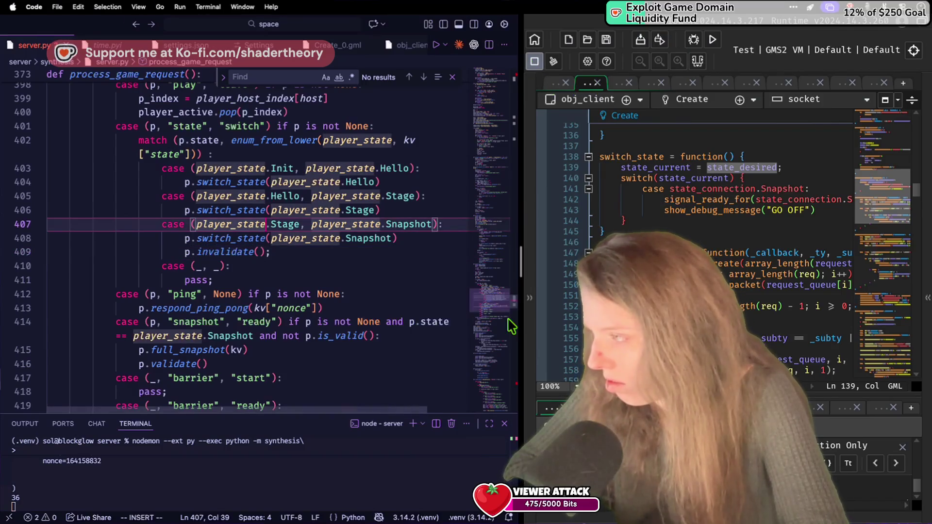
pyautogui.moveTo(493, 263); pyautogui.dragTo(199, 264)
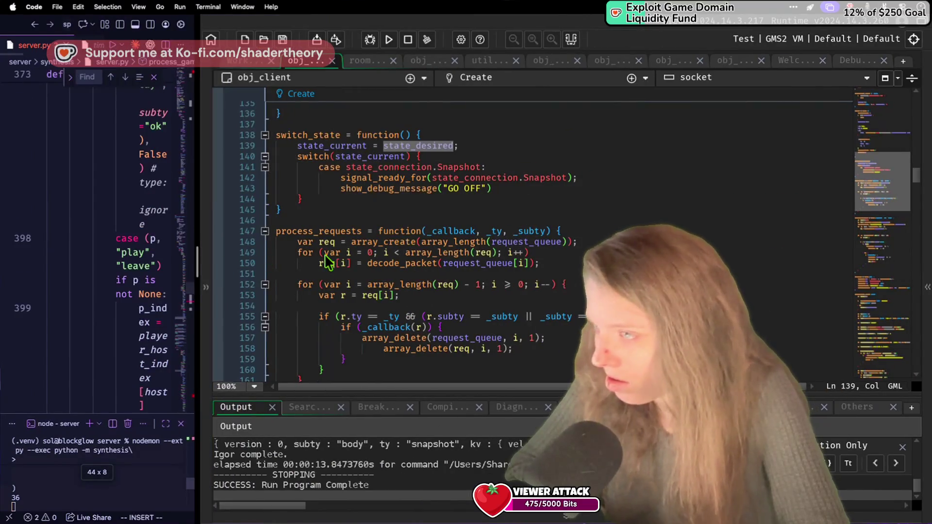
pyautogui.scroll(20, 335, 260)
pyautogui.scroll(-10, 318, 151)
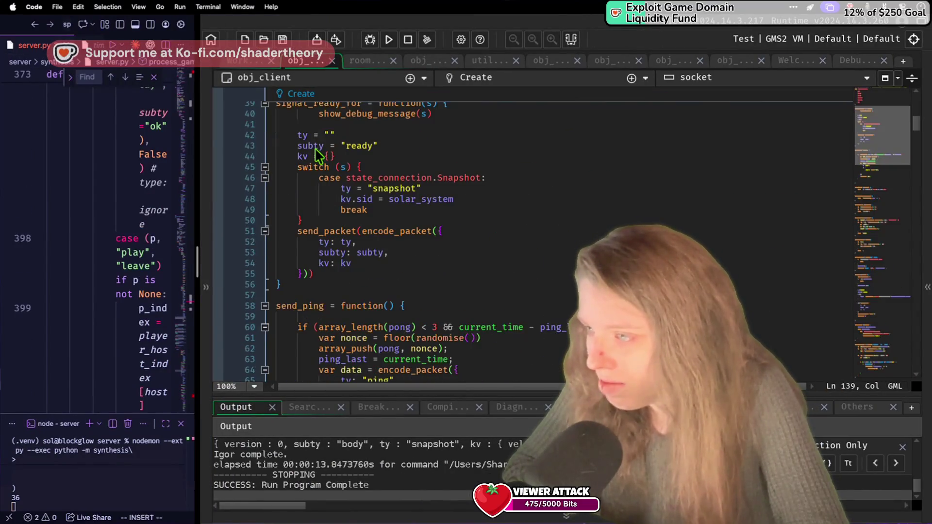
pyautogui.scroll(-8, 339, 126)
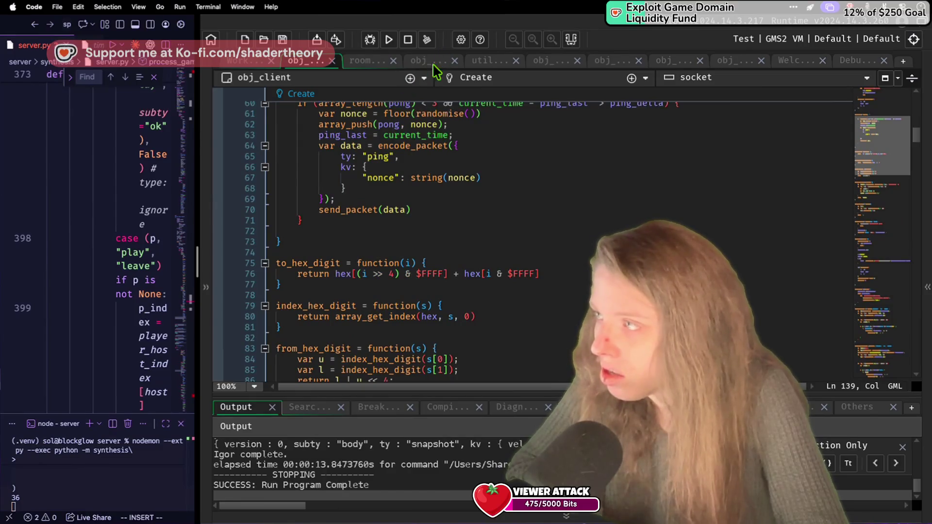
pyautogui.click(926, 299)
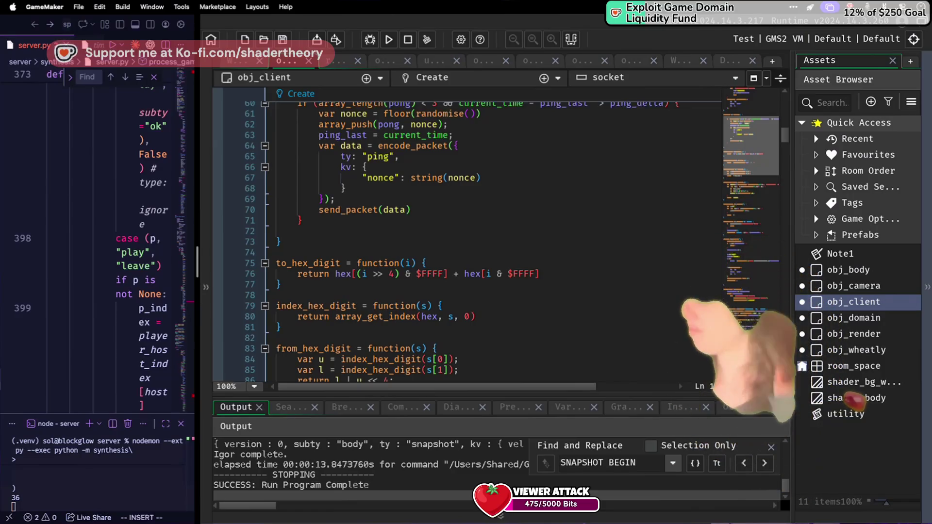
# Scroll obj_client's Create code down to the encode_packet function near line 199.
pyautogui.scroll(-20, 456, 235)
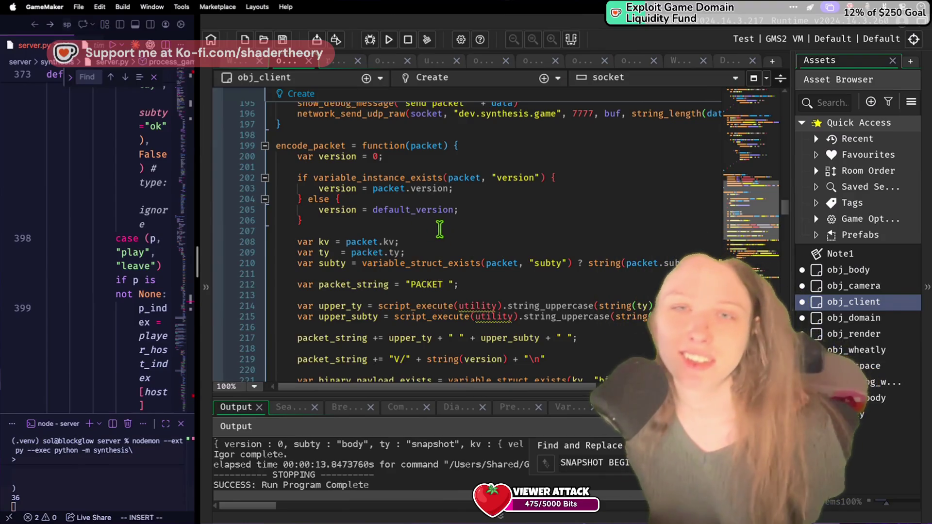
pyautogui.click(448, 231)
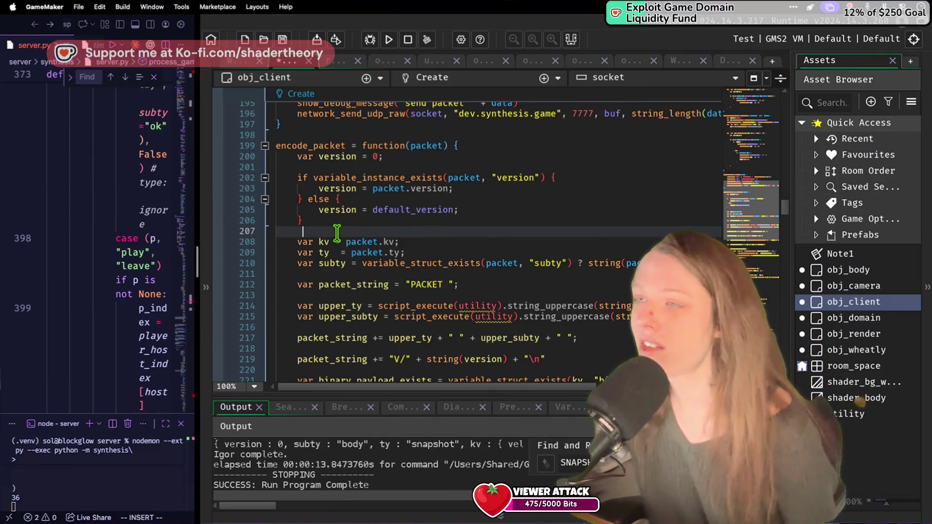
pyautogui.scroll(3, 336, 232)
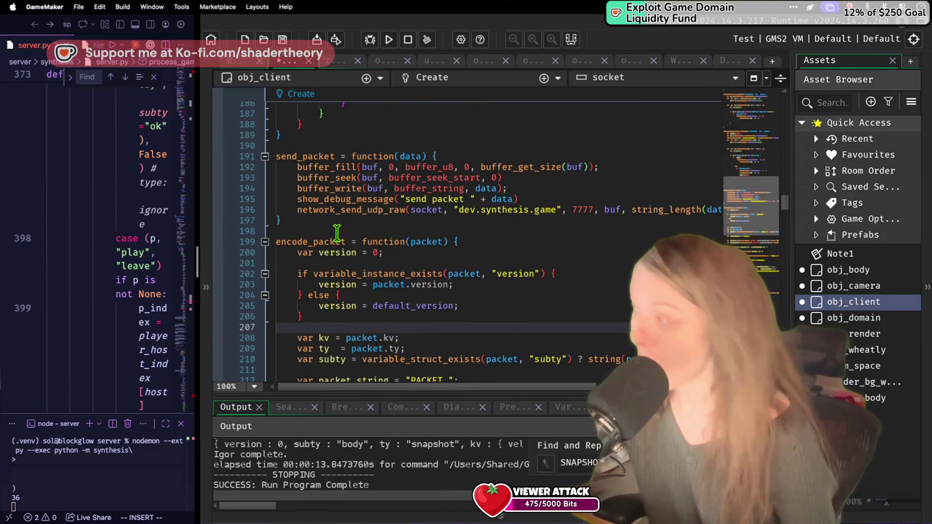
pyautogui.click(320, 265)
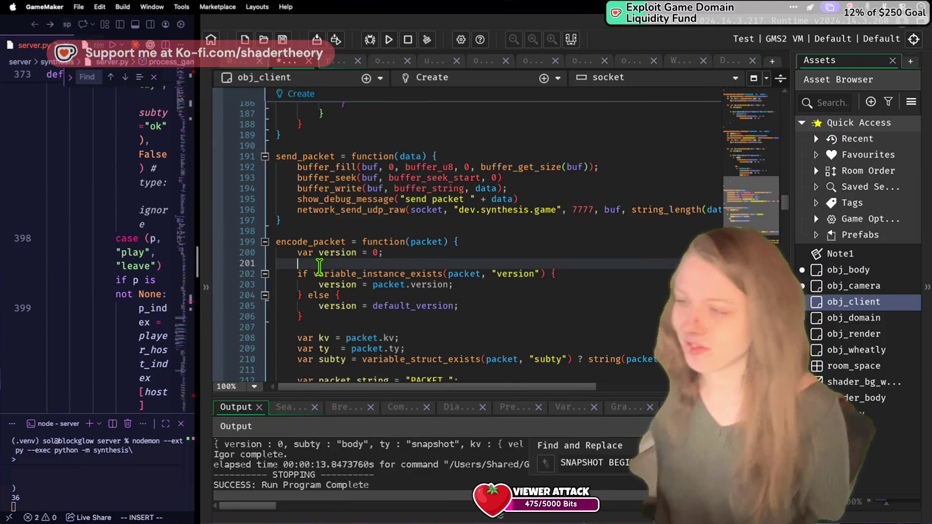
# Scroll to process_requests and place the cursor on the callback check at line 156.
pyautogui.scroll(10, 366, 232)
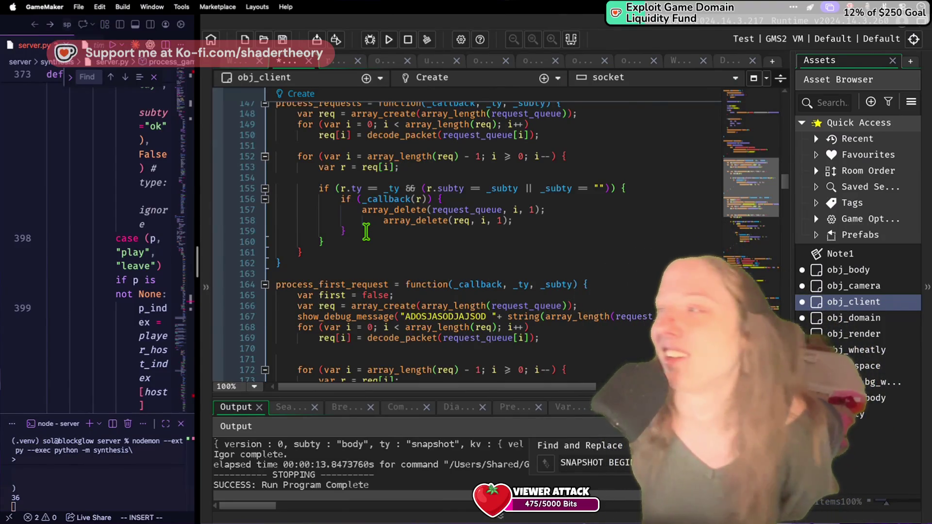
pyautogui.click(360, 199)
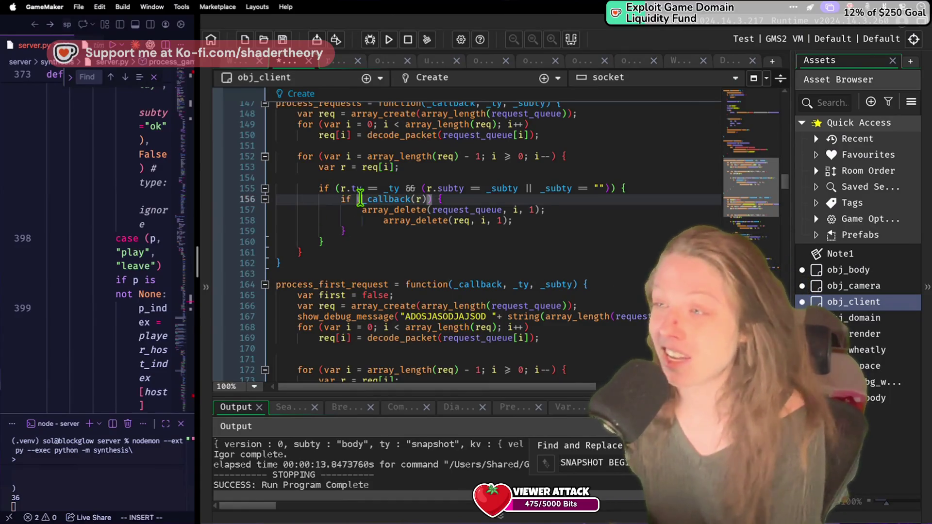
pyautogui.moveTo(360, 199); pyautogui.dragTo(426, 198)
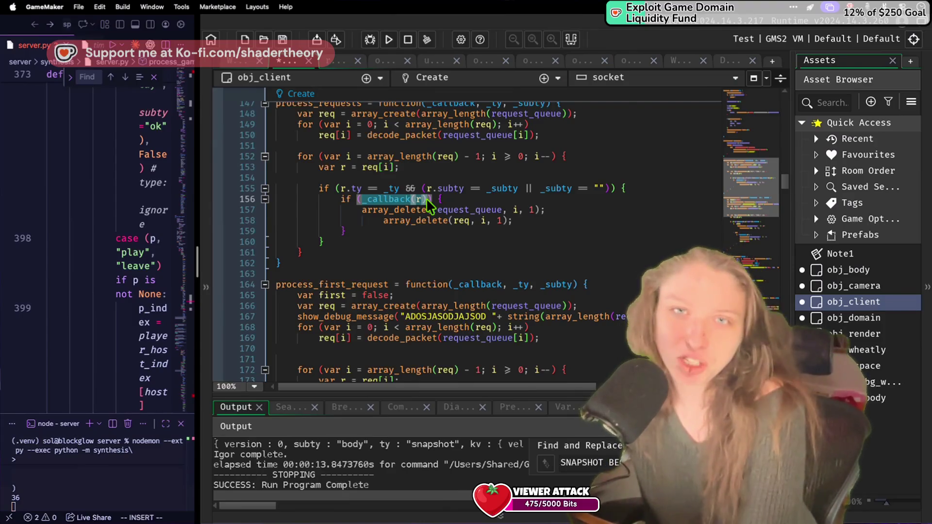
pyautogui.click(429, 198)
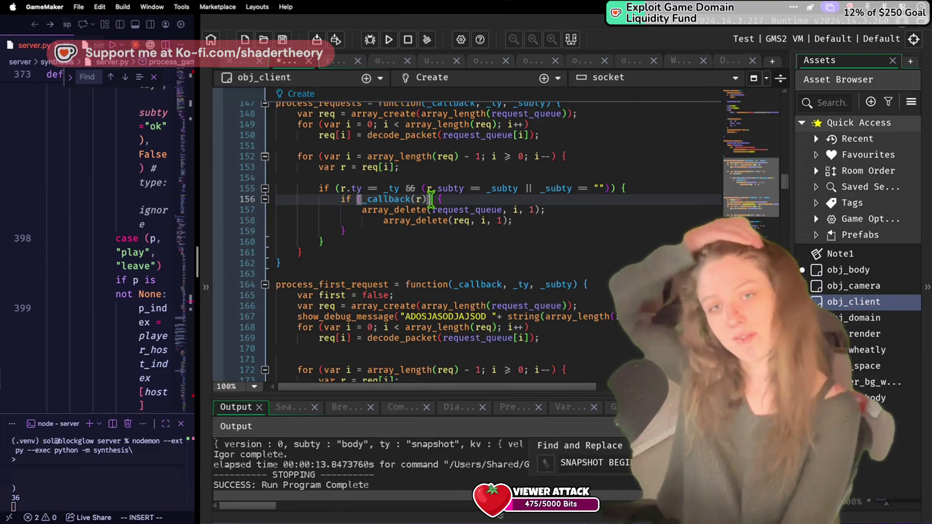
pyautogui.click(431, 188)
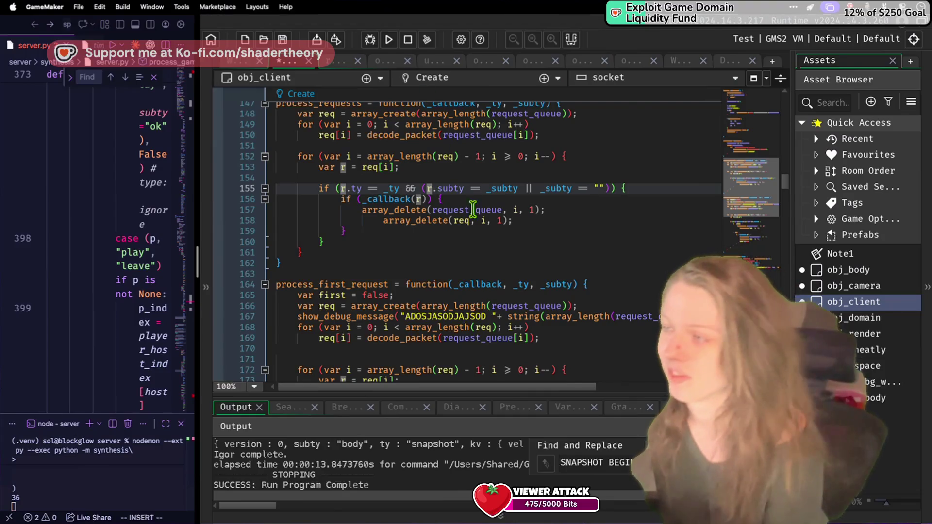
pyautogui.click(484, 287)
pyautogui.scroll(20, 484, 286)
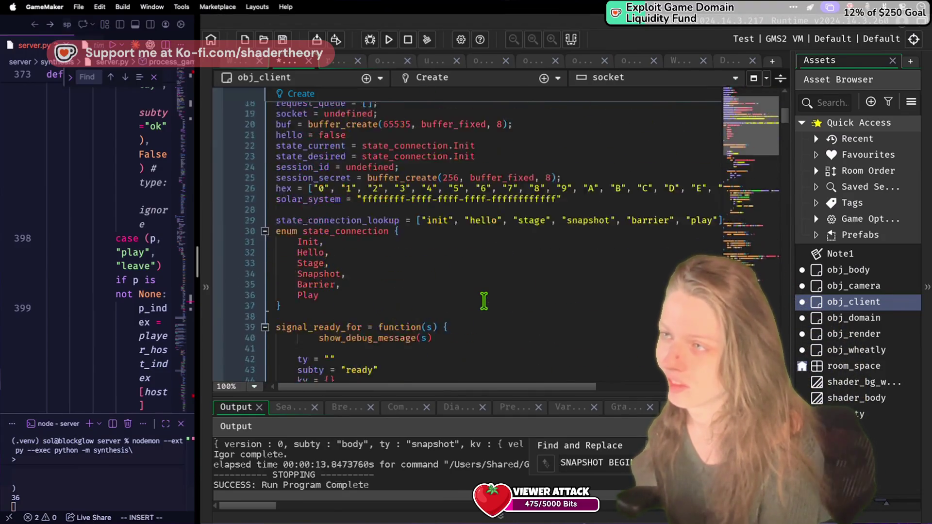
# Dismiss the Find and Replace popup so the empty Search Results replace the Output panel.
pyautogui.scroll(-2, 484, 301)
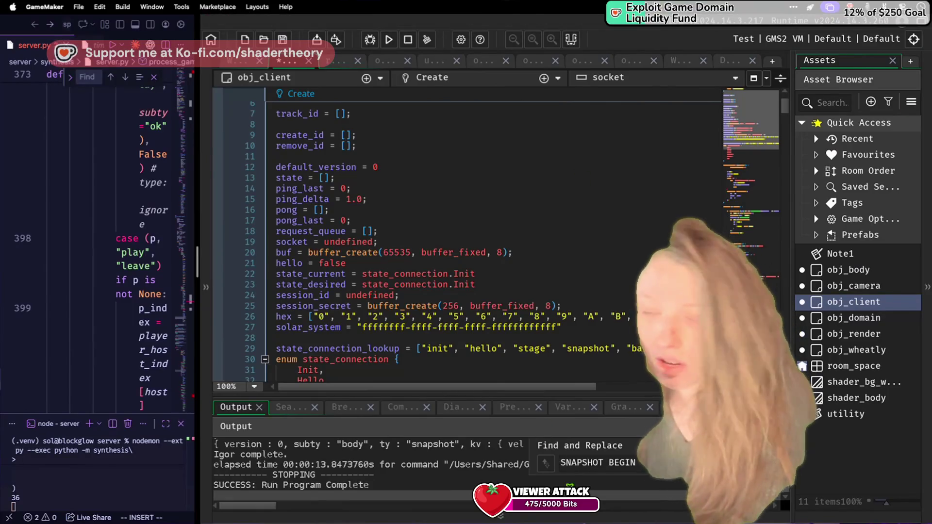
pyautogui.press('Escape')
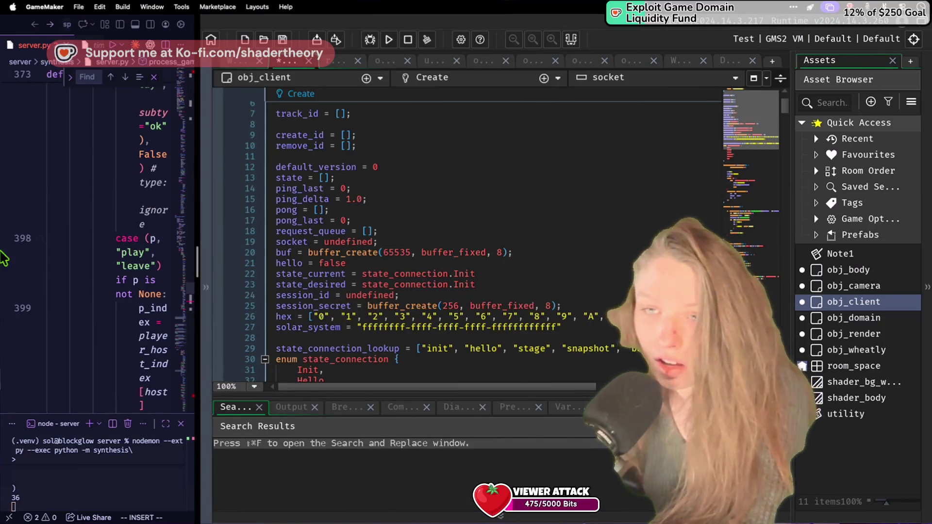
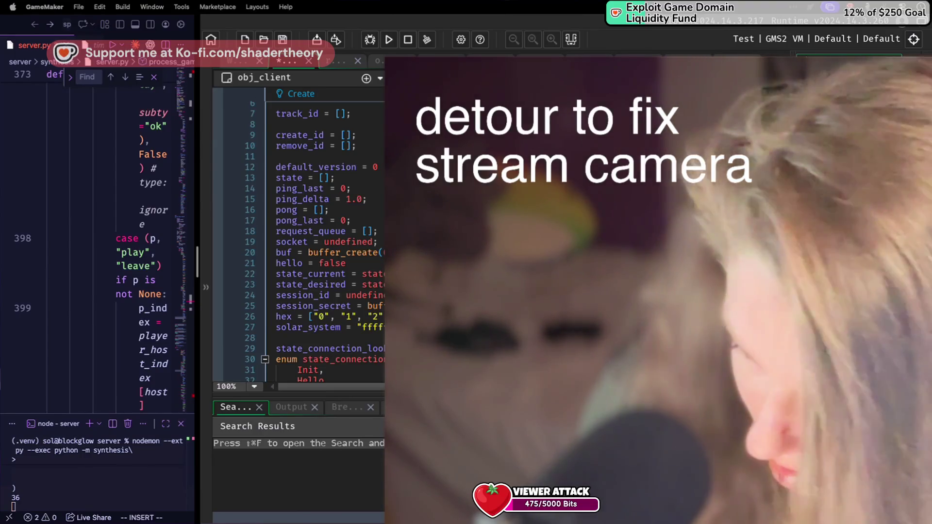
# Hide GameMaker and bring the Chrome 'intel a770' results window to the screen centre.
pyautogui.press('F11')
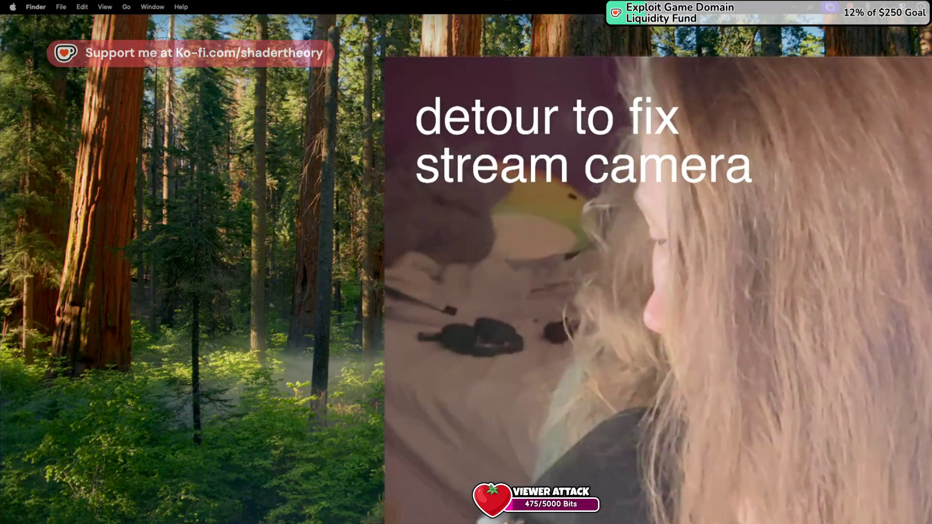
pyautogui.press('super+Tab')
pyautogui.moveTo(480, 225)
pyautogui.mouseDown()
pyautogui.moveTo(498, 25)
pyautogui.moveTo(599, 39)
pyautogui.mouseUp()
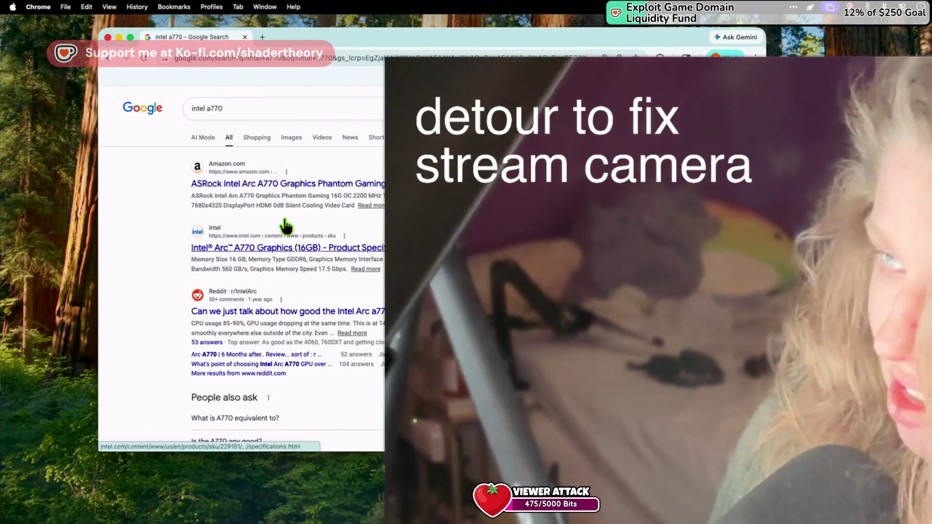
# Look at Intel's Arc A770 Graphics specifications page, then go back to the search results.
pyautogui.click(250, 247)
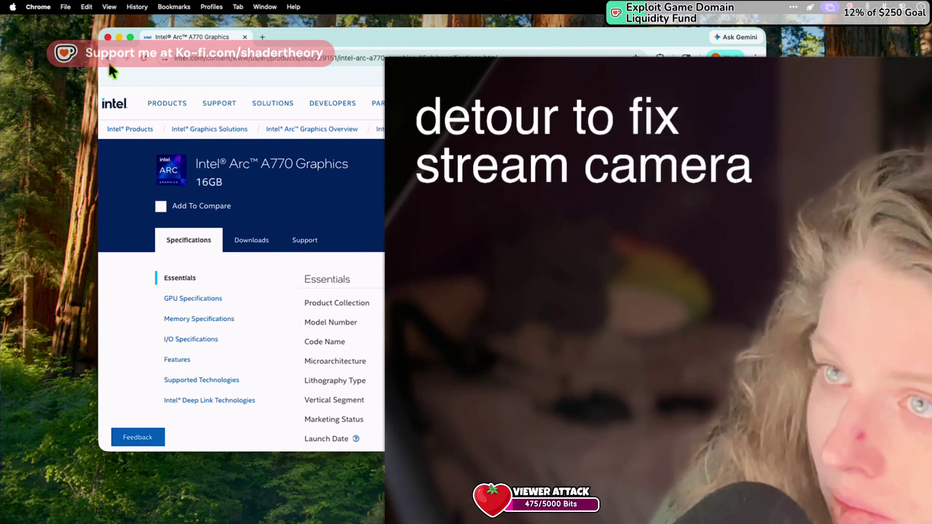
pyautogui.click(108, 62)
# Browse 'intel a770' image results, previewing the Micro Center and Techgage A770 card photos.
pyautogui.click(286, 140)
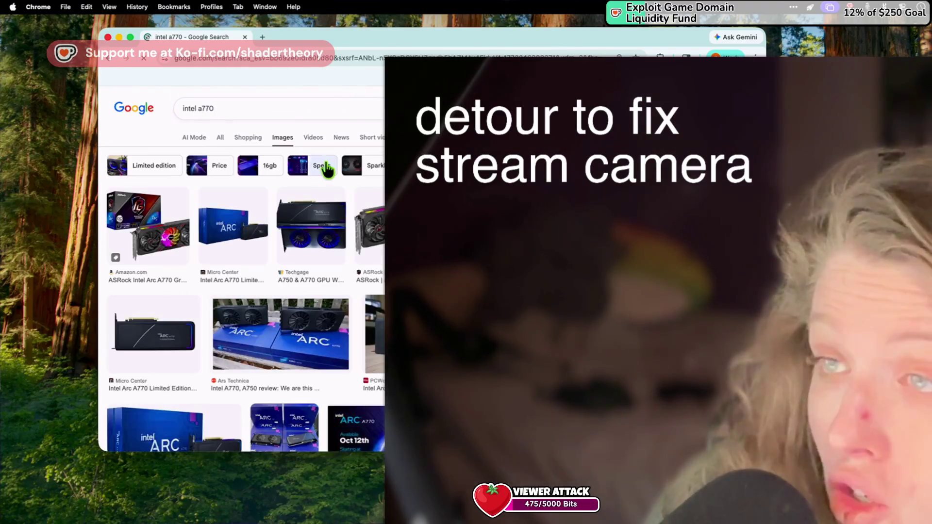
pyautogui.click(233, 255)
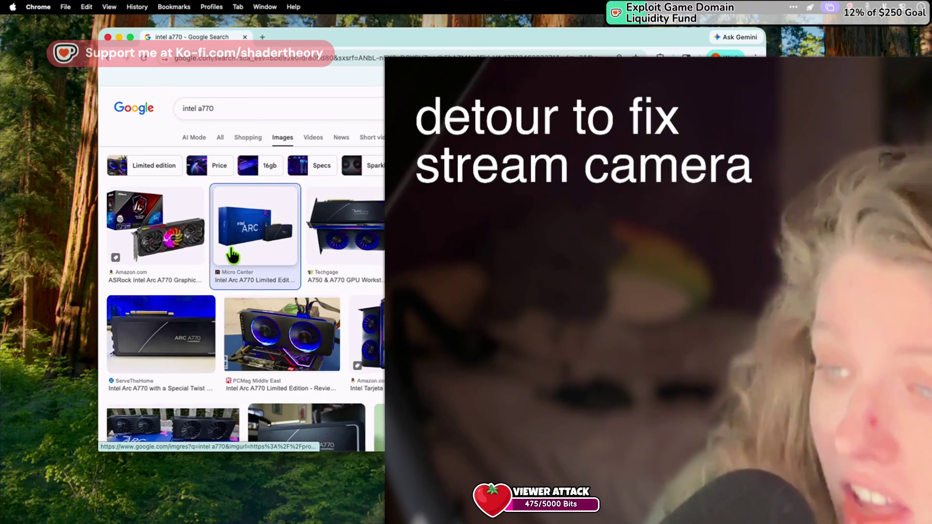
pyautogui.click(358, 246)
pyautogui.scroll(-3, 359, 247)
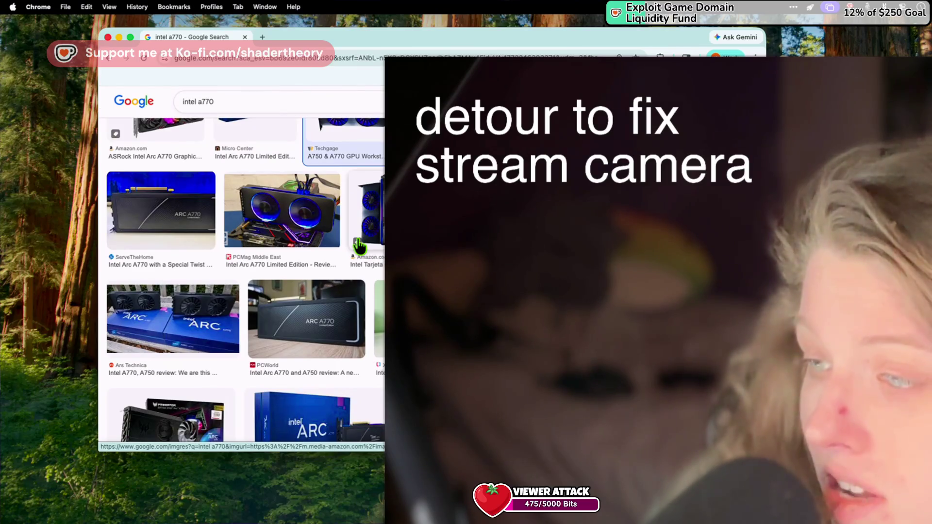
pyautogui.scroll(-1, 366, 230)
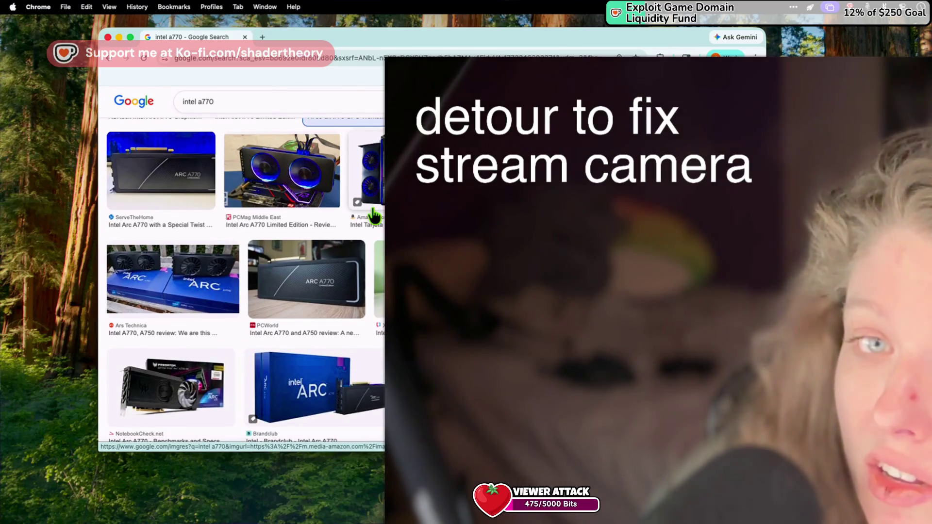
pyautogui.scroll(4, 374, 215)
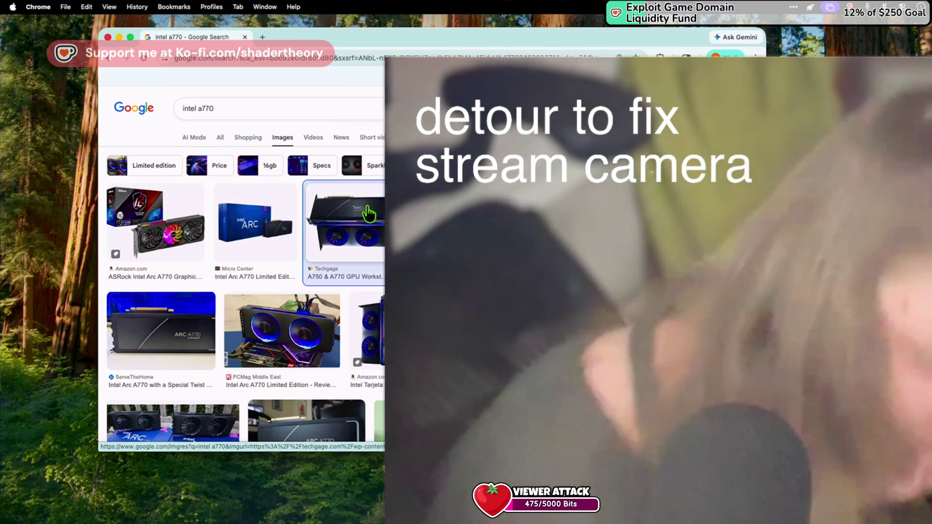
# Open the Techgage A750 & A770 workstation article from the image result in a new tab.
pyautogui.click(368, 207)
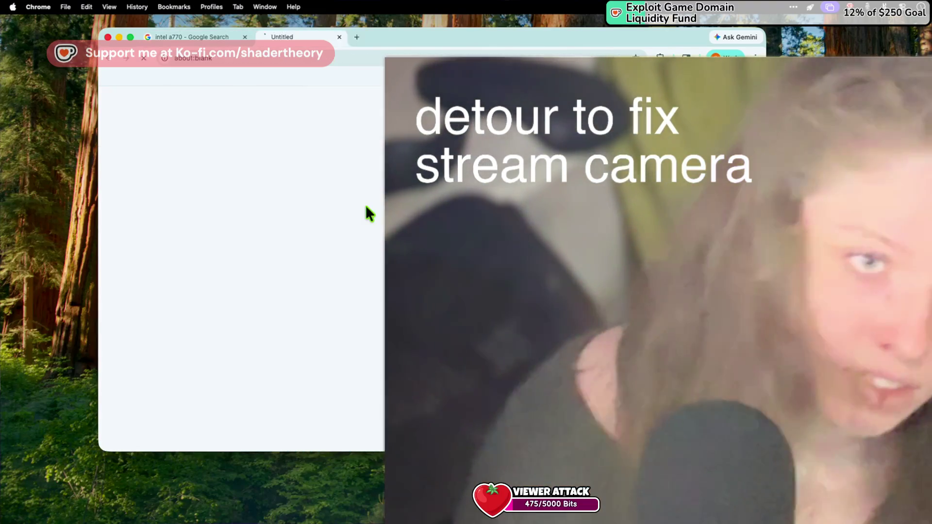